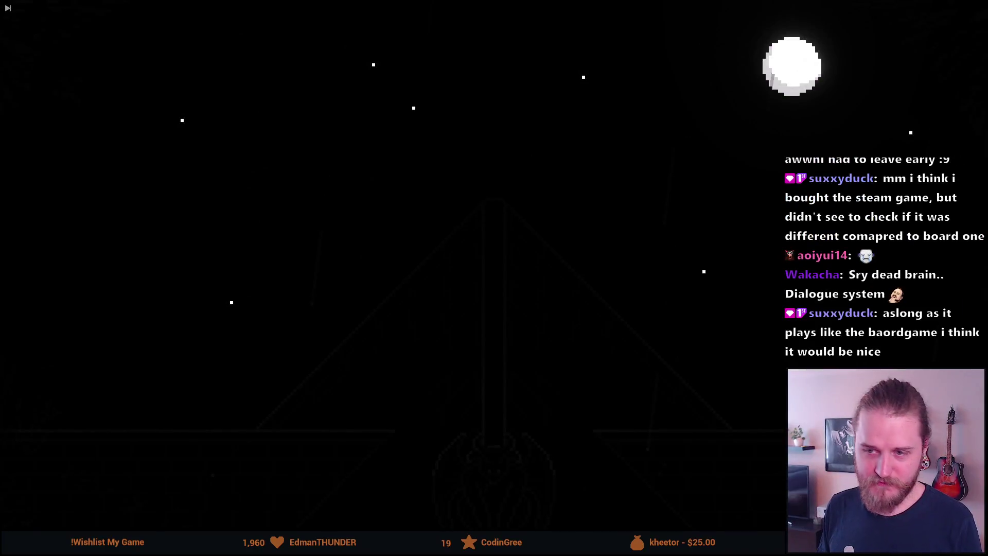
- Leave the full-screen Cinema Viewer for the Edit page showing the SoG_Trailer timeline
{"action": "mouse_move", "coordinate": [615, 336]}
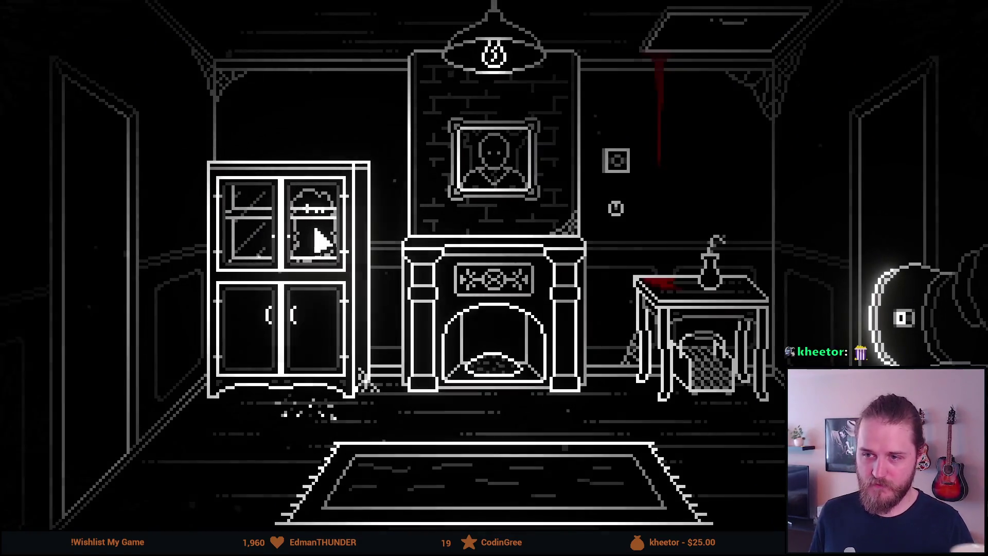
{"action": "left_click", "coordinate": [320, 232]}
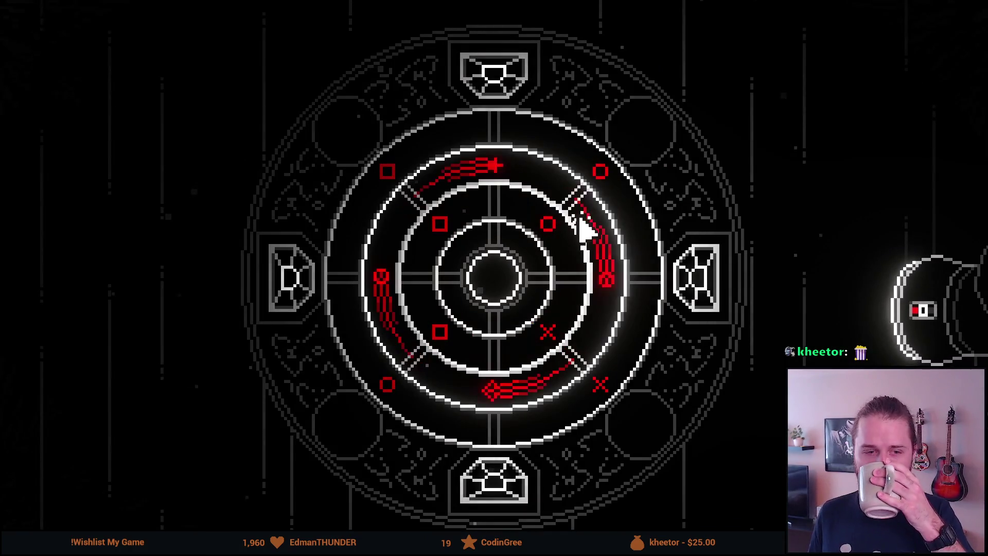
{"action": "right_click", "coordinate": [585, 221]}
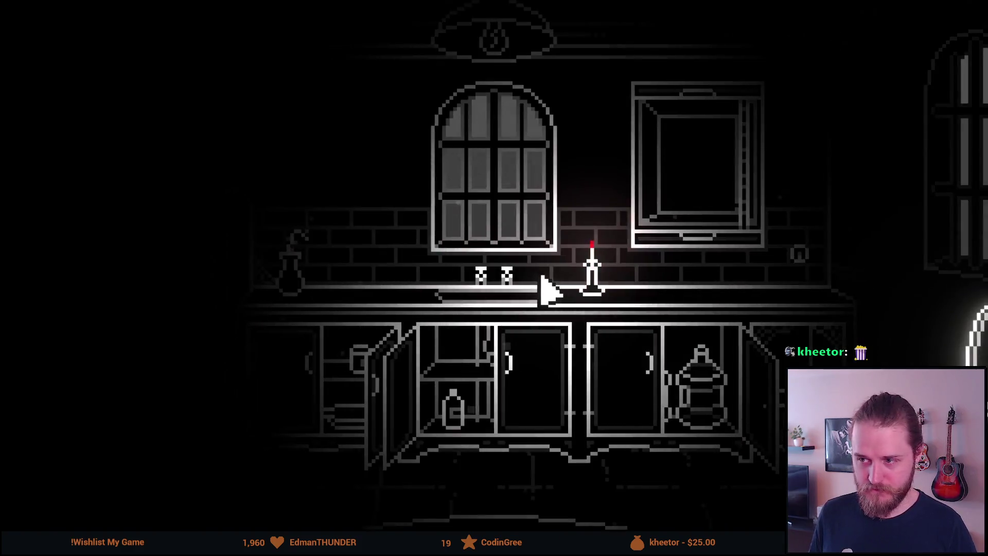
{"action": "key", "text": "Tab"}
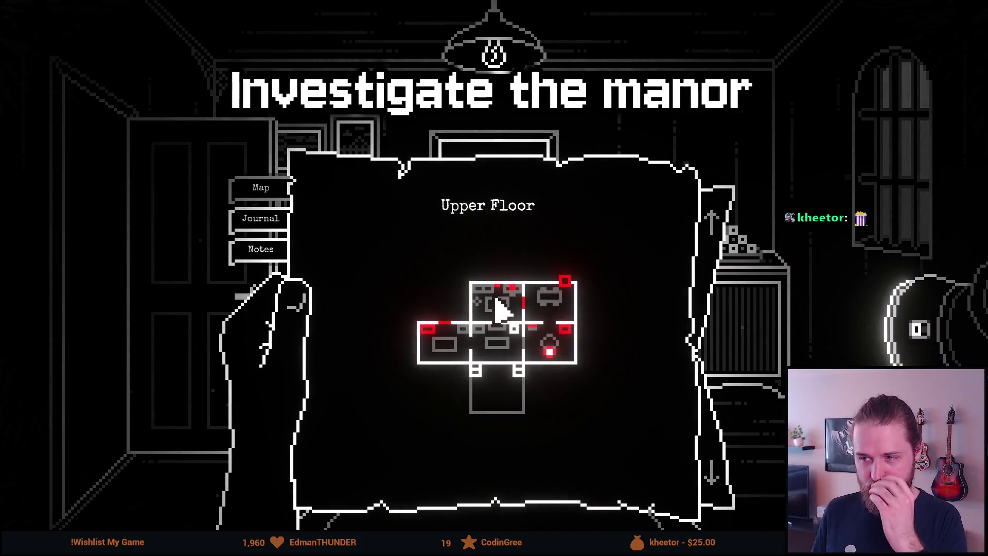
{"action": "key", "text": "Tab"}
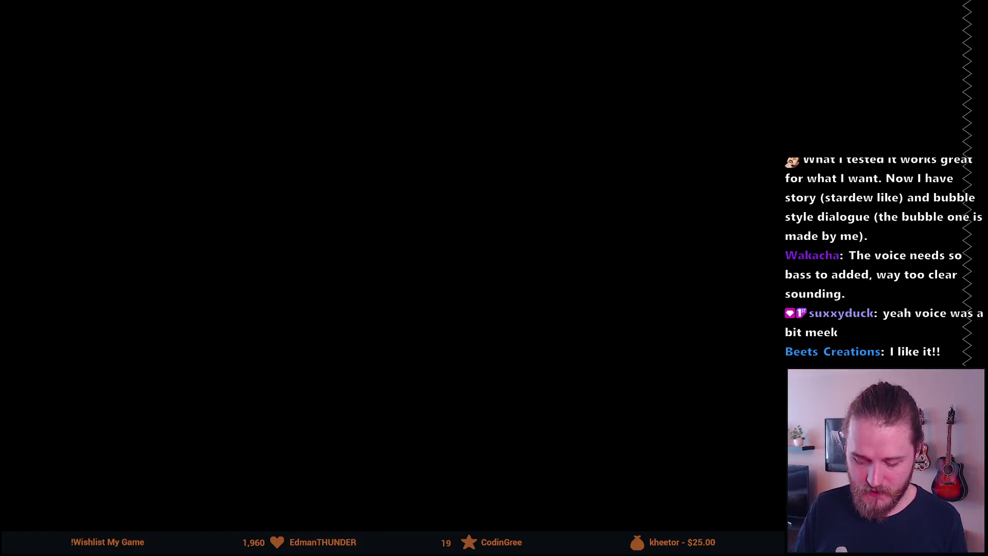
{"action": "mouse_move", "coordinate": [378, 104]}
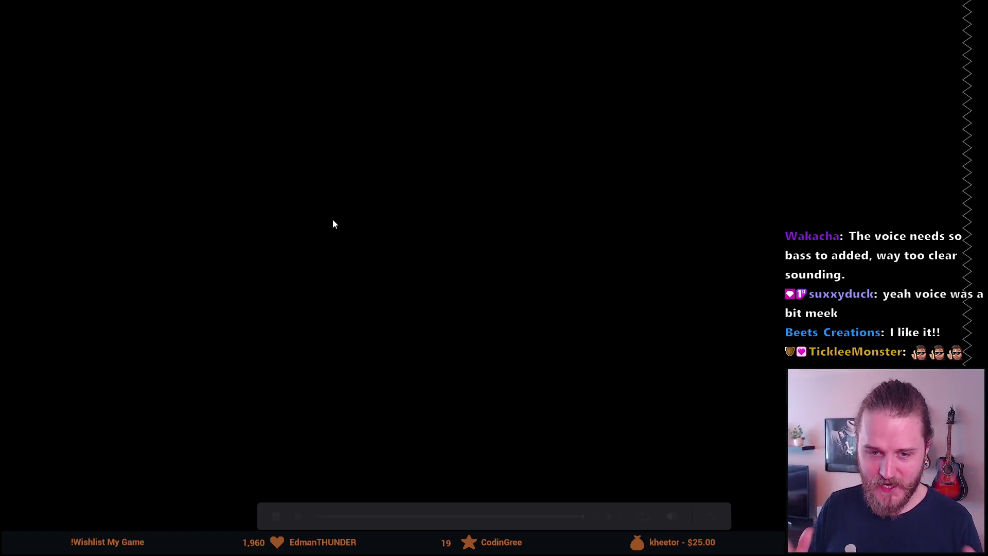
{"action": "key", "text": "Escape"}
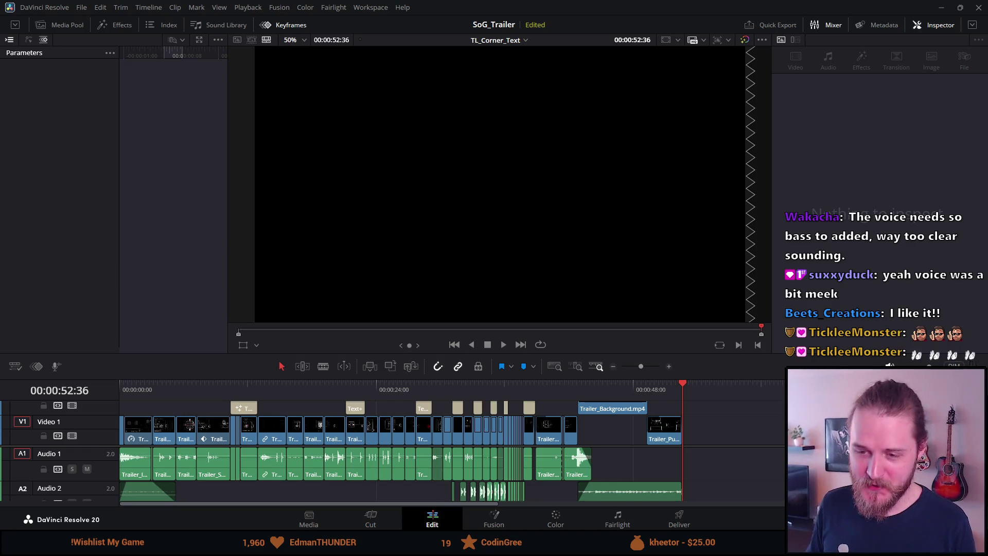
- Park the playhead at 00:00:00:00 and raise the viewer/timeline splitter to enlarge the timeline
{"action": "left_click", "coordinate": [123, 390]}
{"action": "left_click_drag", "start_coordinate": [122, 384], "coordinate": [115, 381]}
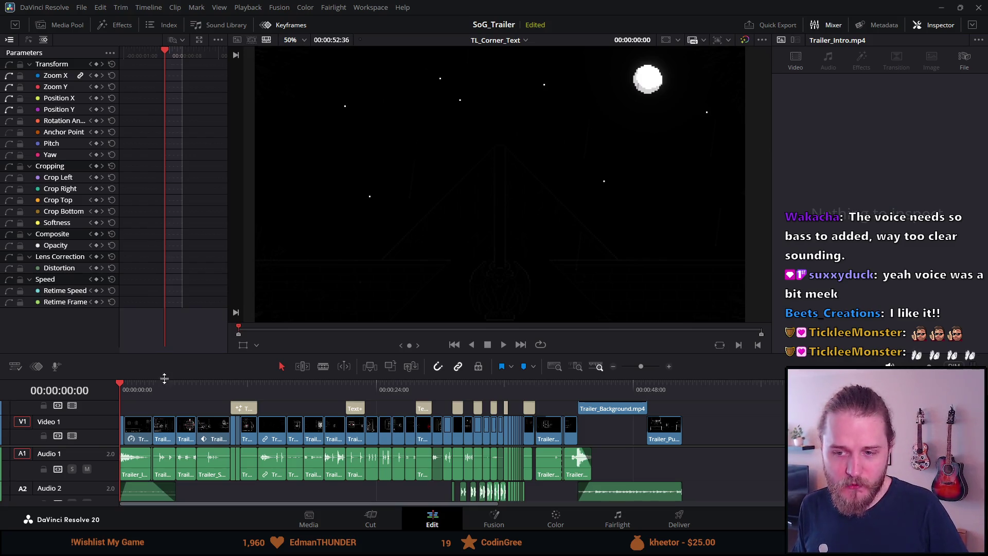
{"action": "left_click_drag", "start_coordinate": [171, 376], "coordinate": [179, 349]}
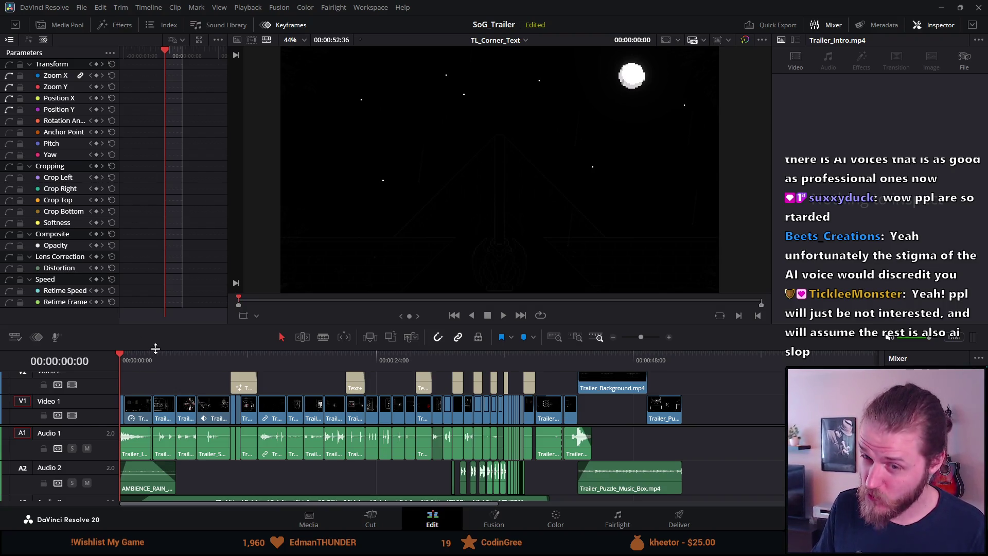
{"action": "left_click_drag", "start_coordinate": [155, 349], "coordinate": [162, 292]}
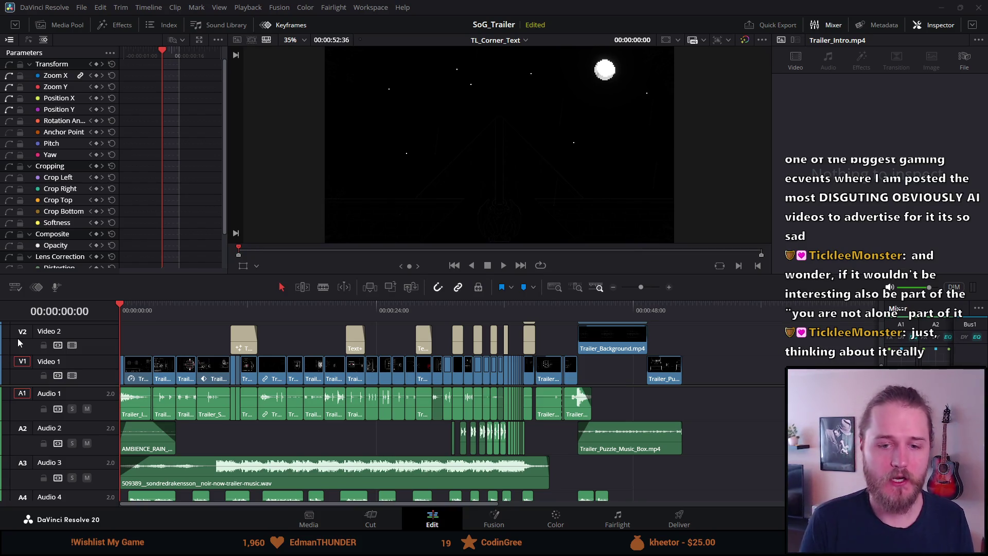
{"action": "left_click", "coordinate": [153, 306]}
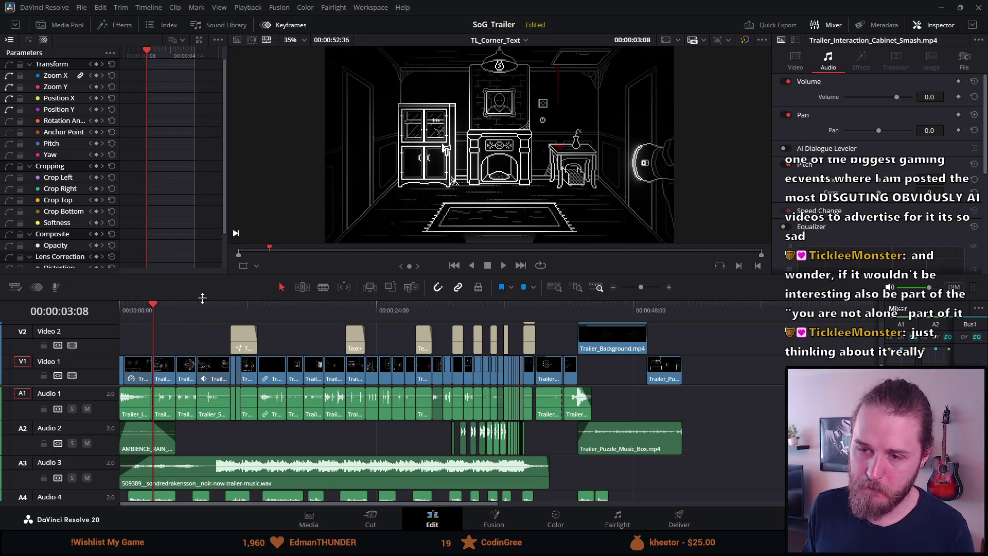
- Play briefly from the kitchen shot at 00:00:07:13, then return to its start
{"action": "left_click", "coordinate": [181, 308]}
{"action": "left_click", "coordinate": [202, 310]}
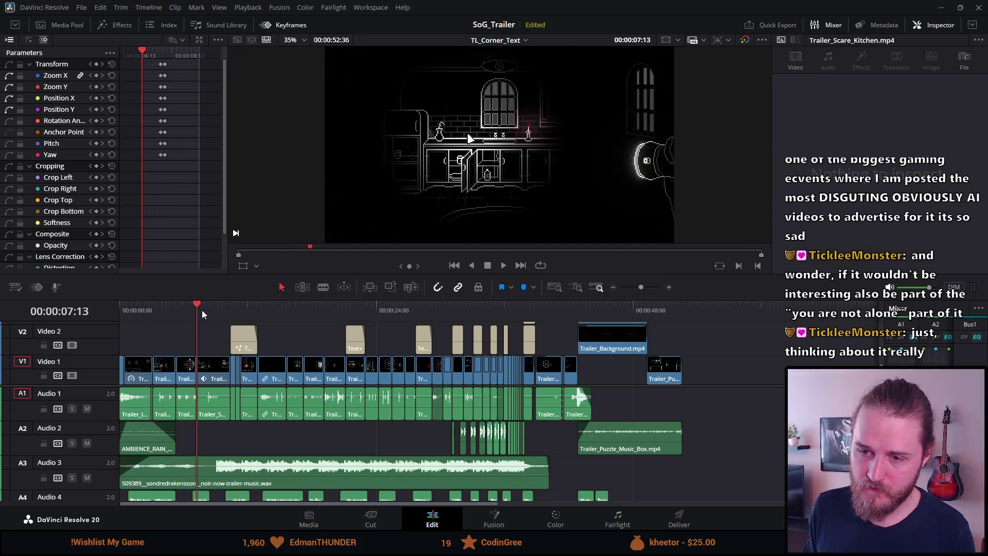
{"action": "key", "text": "space"}
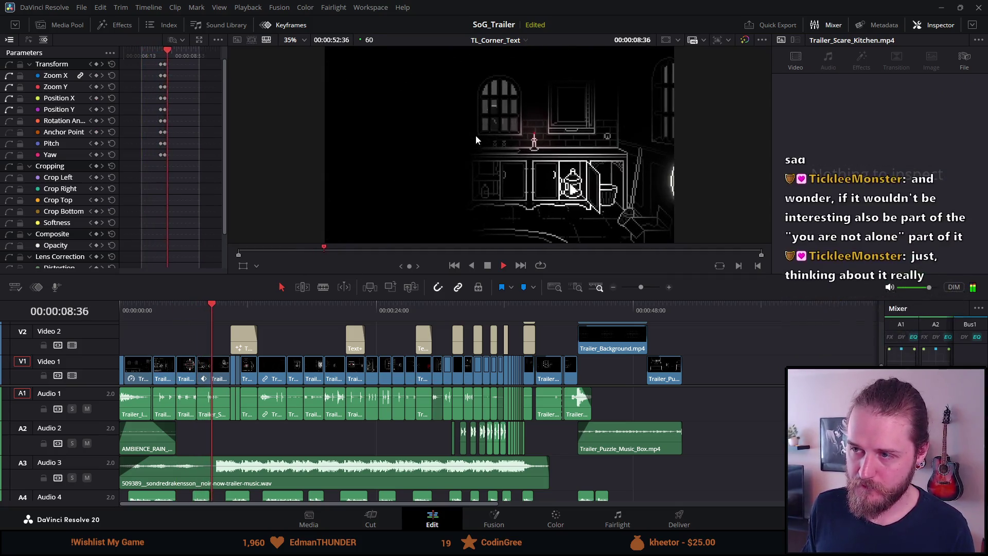
{"action": "key", "text": "space"}
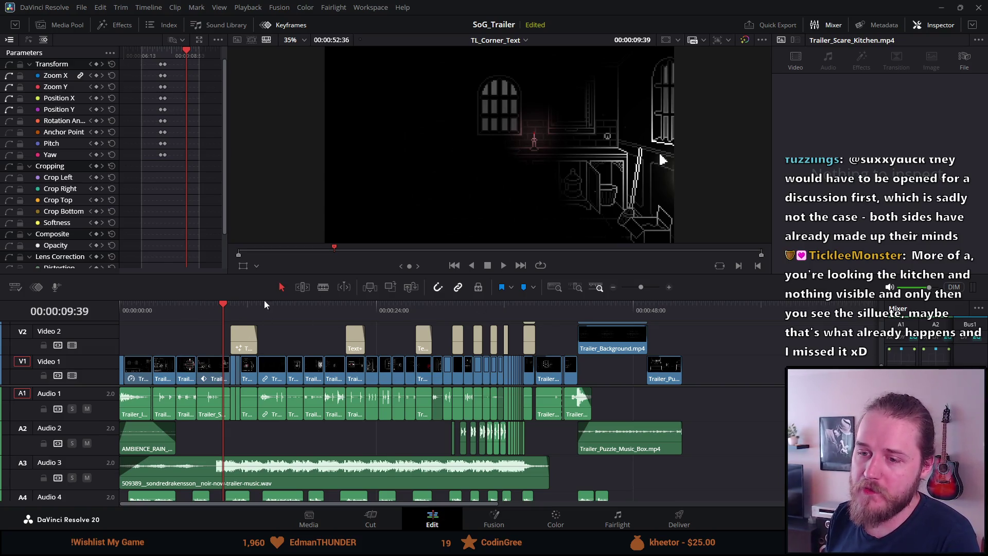
{"action": "left_click", "coordinate": [196, 310]}
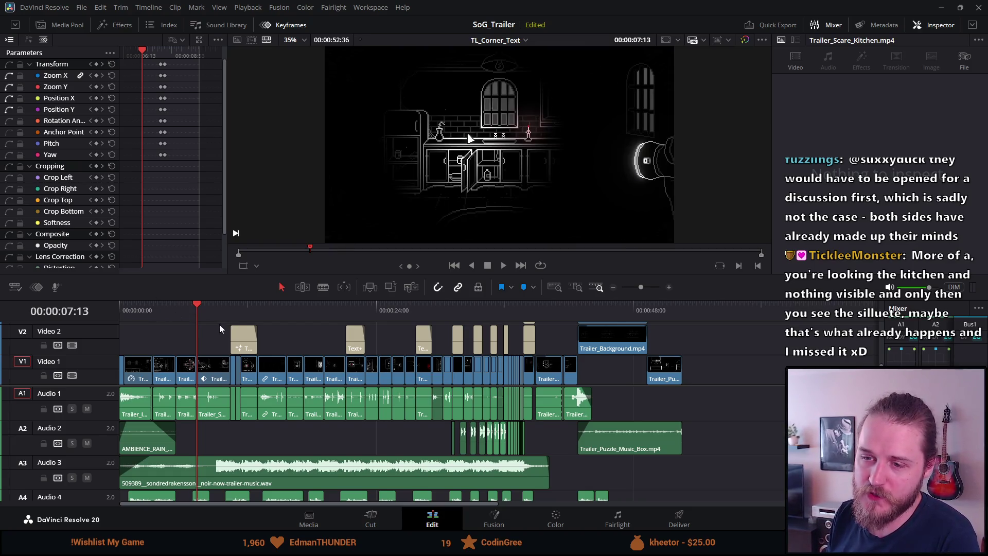
- Preview the Investigate the manor title, dumbwaiter, well and keypad puzzle clips
{"action": "left_click", "coordinate": [240, 312]}
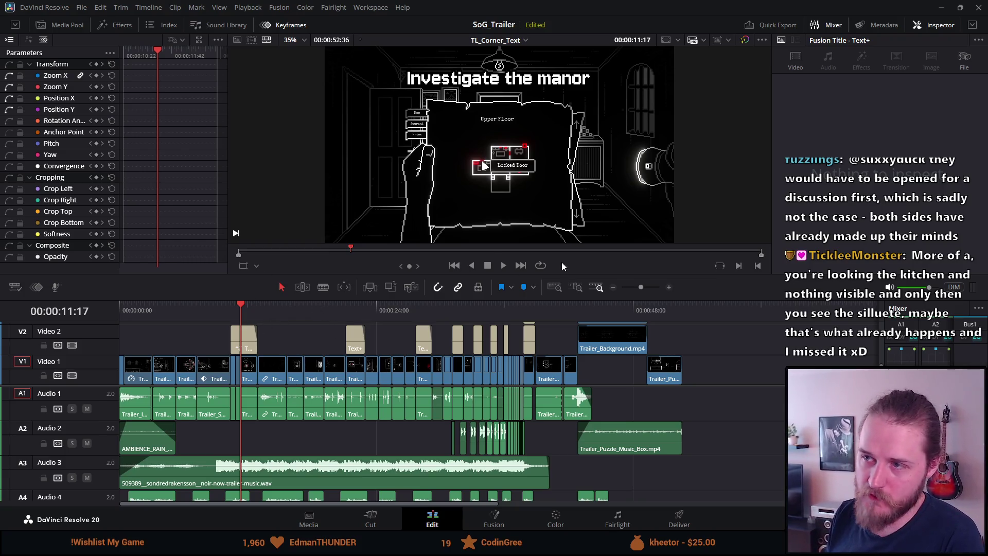
{"action": "left_click", "coordinate": [263, 308]}
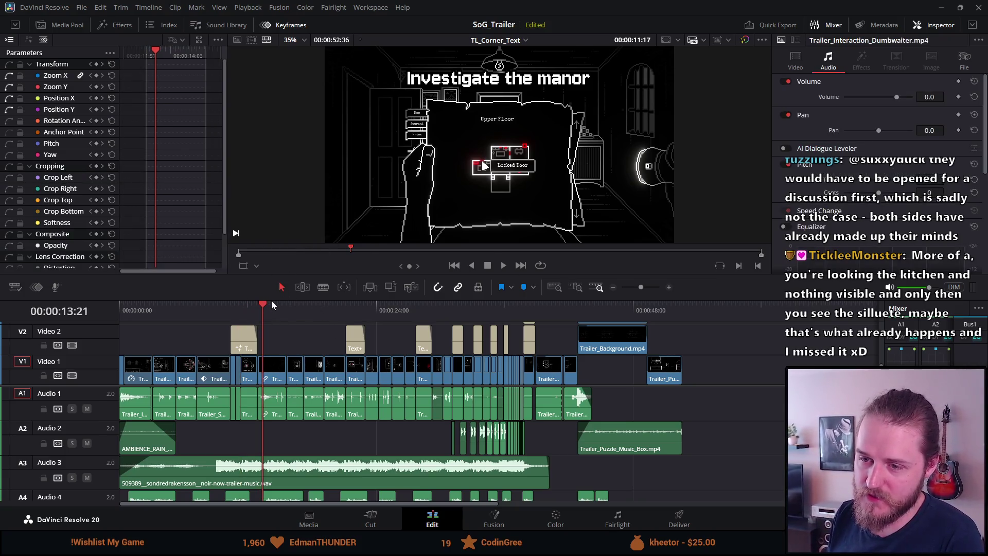
{"action": "left_click", "coordinate": [286, 309]}
{"action": "left_click", "coordinate": [338, 310]}
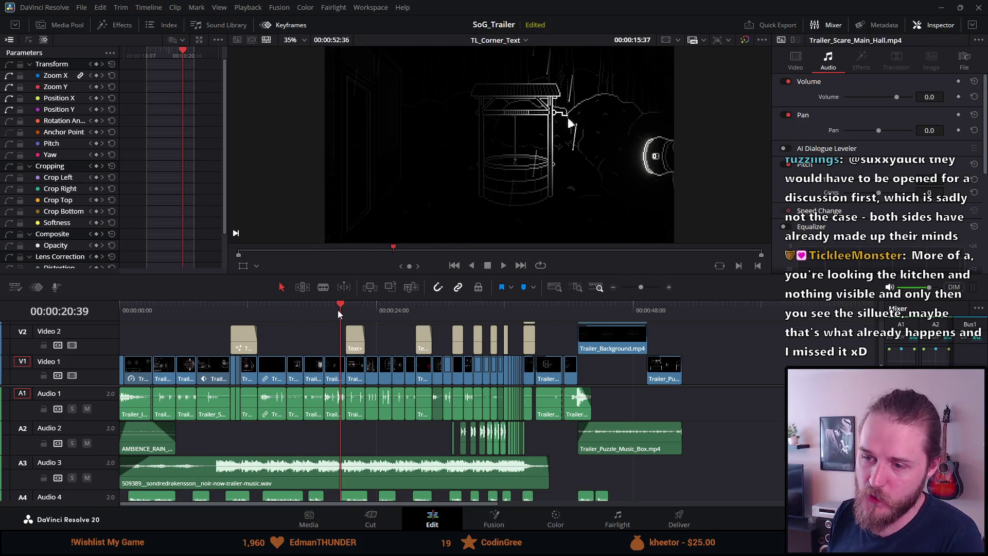
{"action": "left_click", "coordinate": [308, 310]}
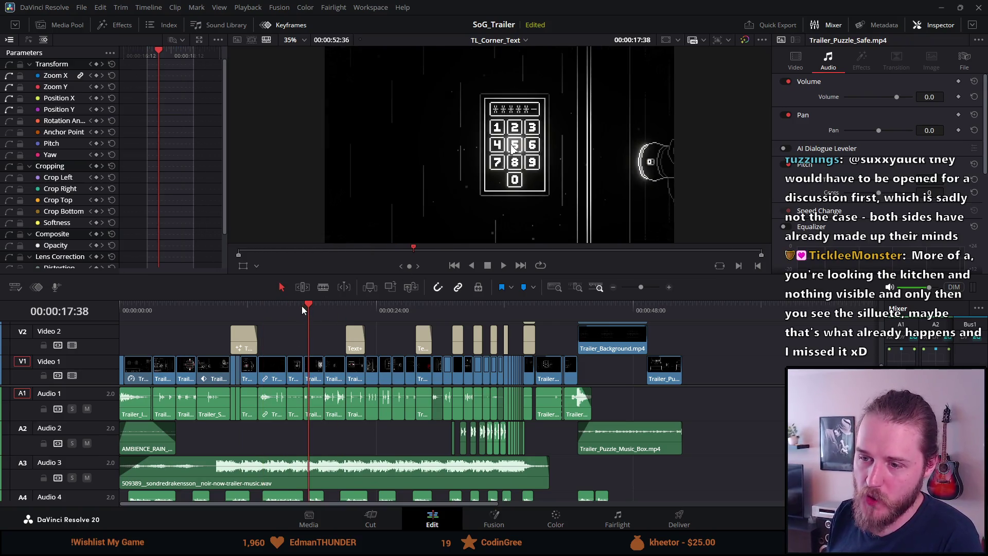
{"action": "left_click", "coordinate": [294, 305]}
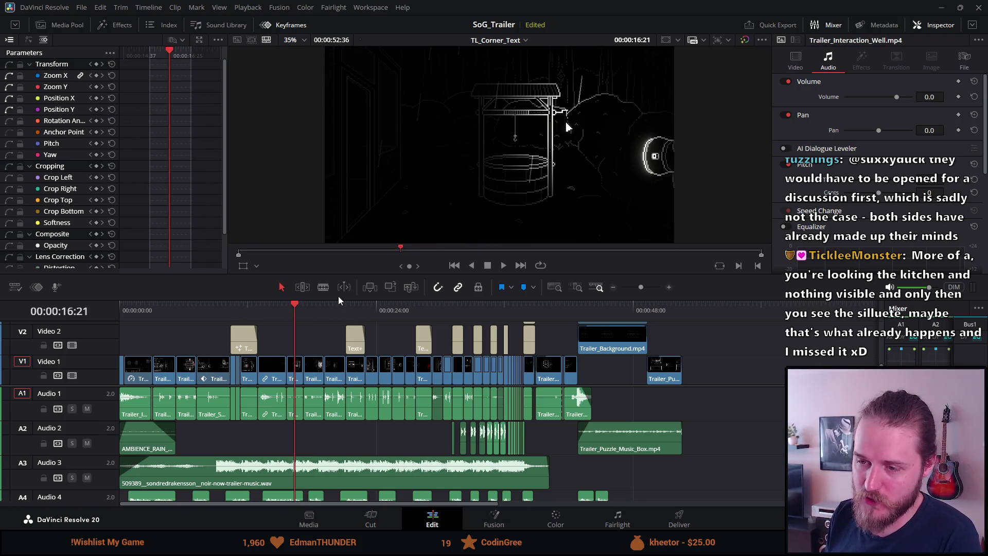
- Preview the Solve puzzles and Uncover the mystery titles, polaroid and chained-door clips, then ALONE at 00:00:37:55
{"action": "left_click", "coordinate": [352, 309]}
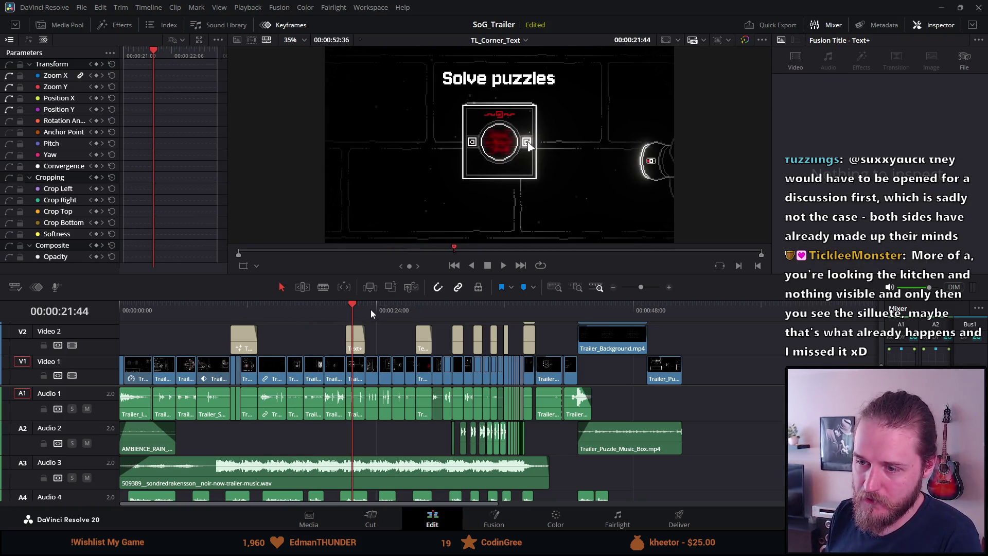
{"action": "left_click", "coordinate": [371, 310]}
{"action": "left_click", "coordinate": [388, 309]}
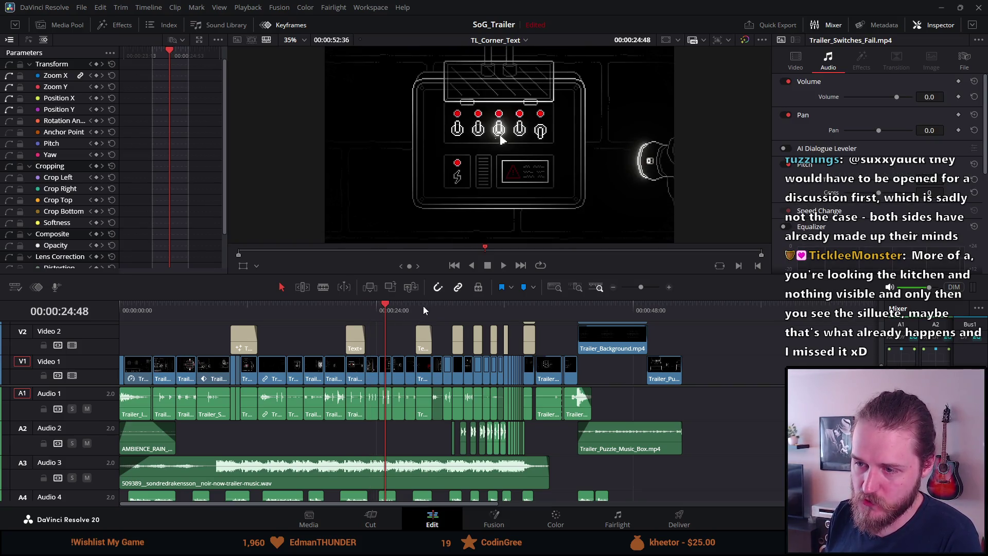
{"action": "left_click", "coordinate": [423, 306]}
{"action": "left_click", "coordinate": [436, 308]}
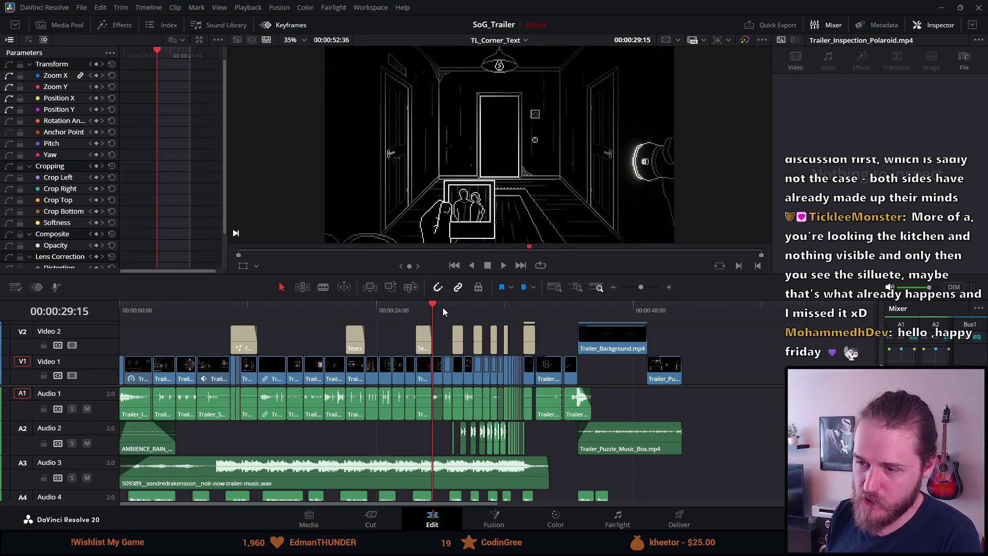
{"action": "left_click", "coordinate": [448, 308]}
{"action": "left_click", "coordinate": [528, 308]}
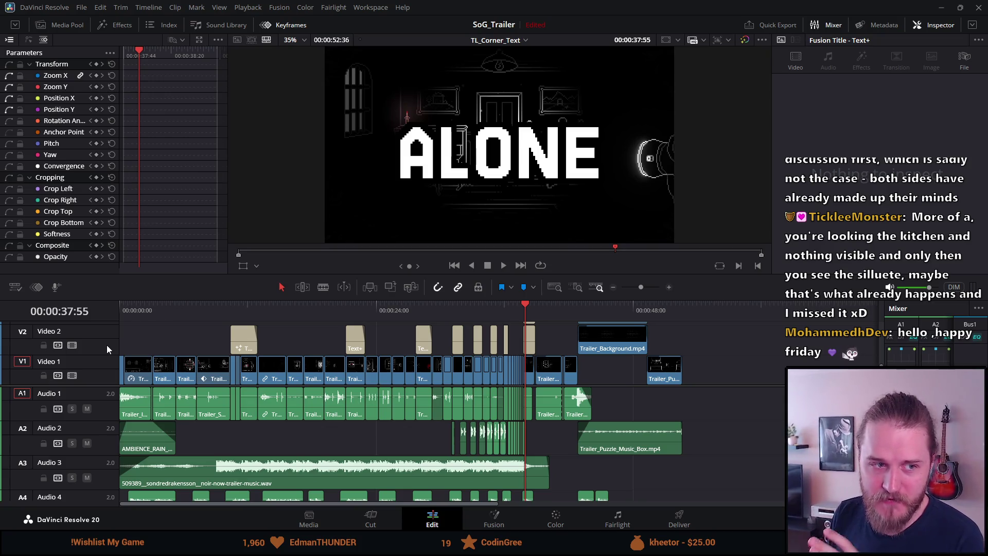
{"action": "left_click", "coordinate": [222, 319]}
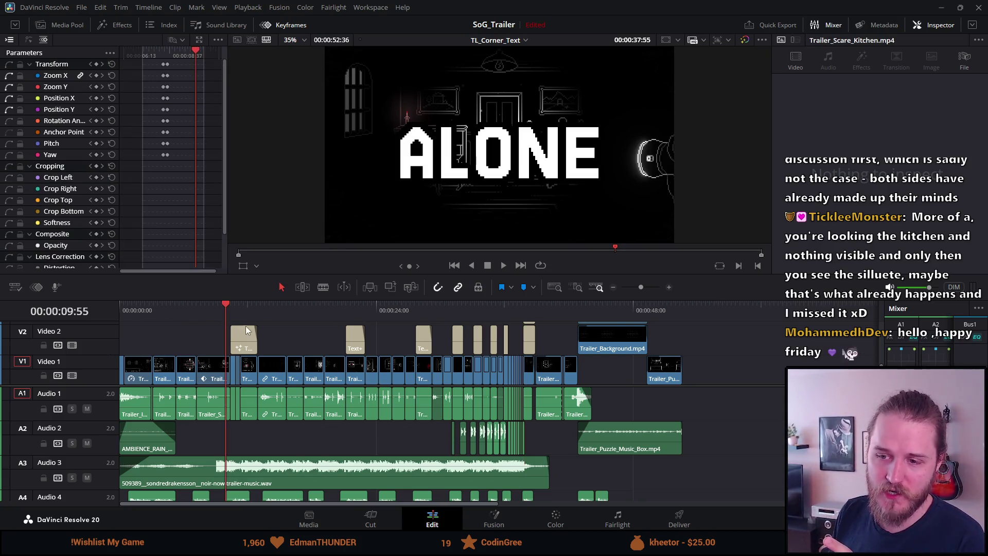
{"action": "left_click", "coordinate": [140, 312]}
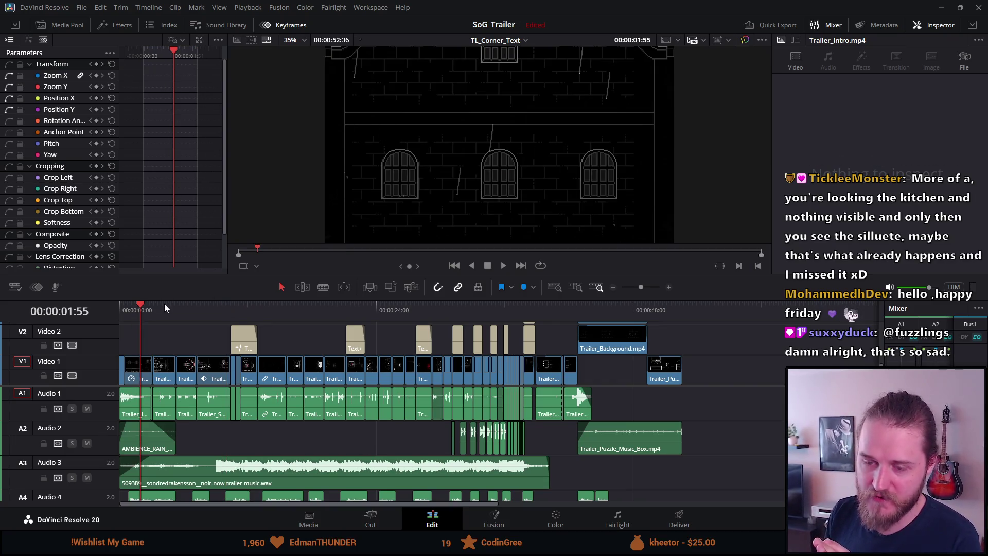
{"action": "left_click", "coordinate": [160, 309]}
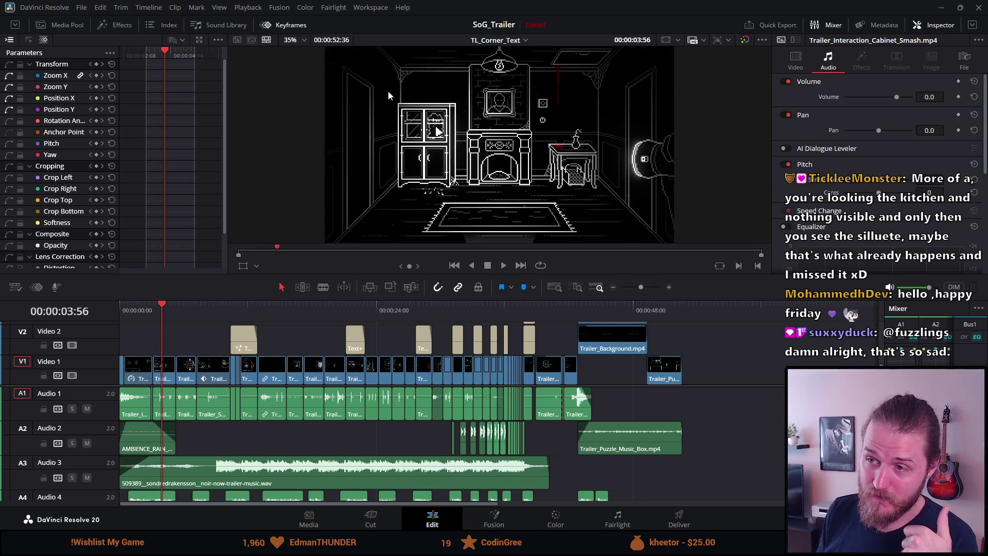
{"action": "left_click", "coordinate": [185, 312]}
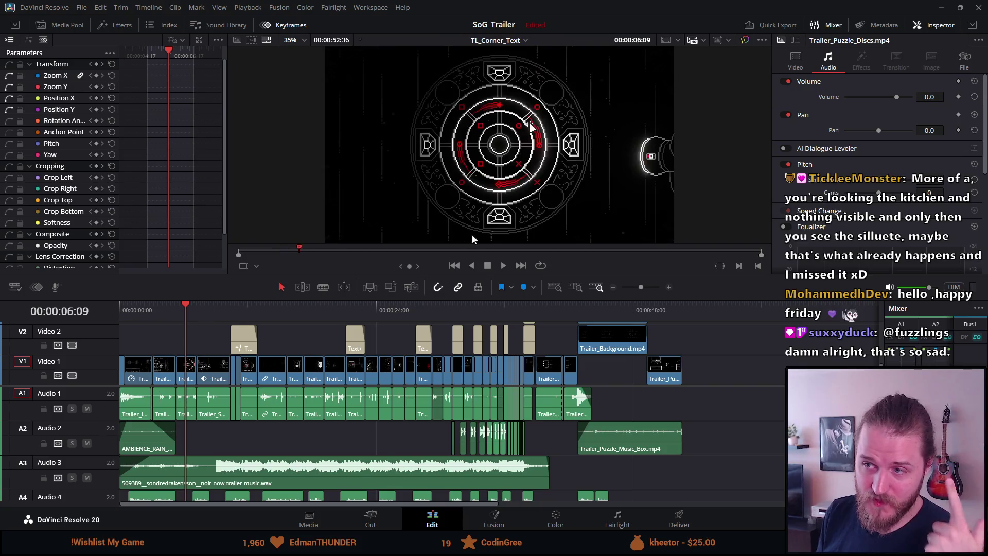
{"action": "left_click", "coordinate": [210, 309]}
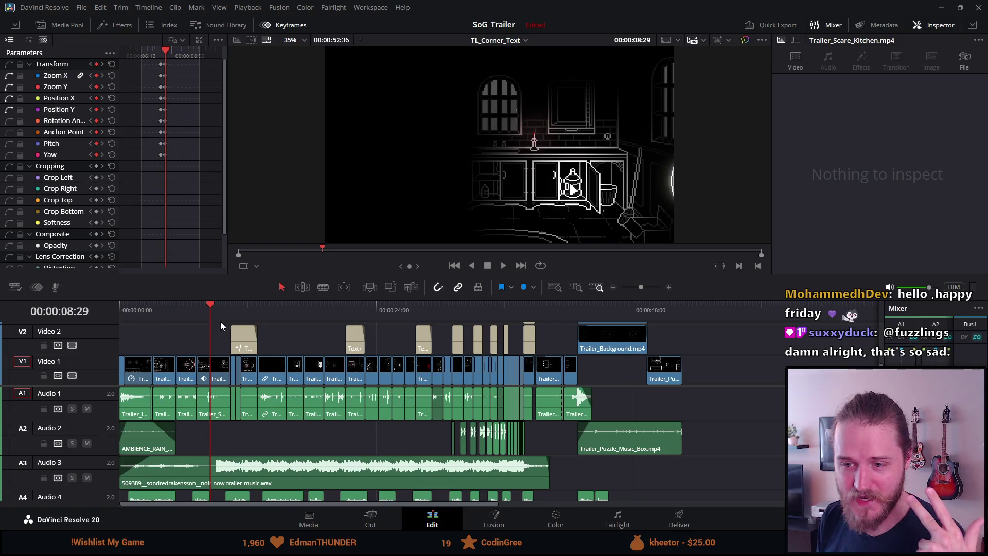
{"action": "left_click_drag", "start_coordinate": [231, 314], "coordinate": [359, 309]}
{"action": "left_click", "coordinate": [405, 303]}
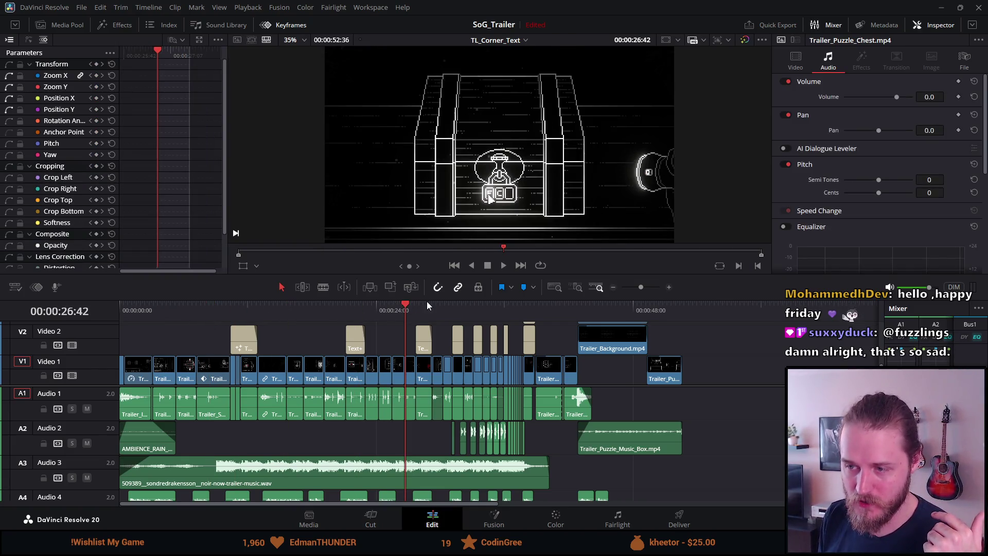
{"action": "left_click", "coordinate": [427, 305]}
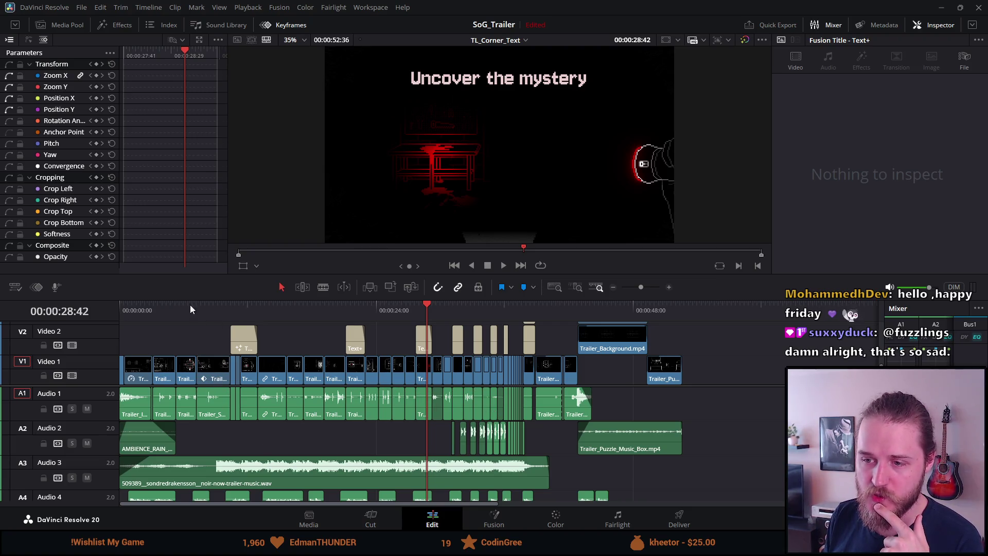
{"action": "left_click", "coordinate": [338, 308]}
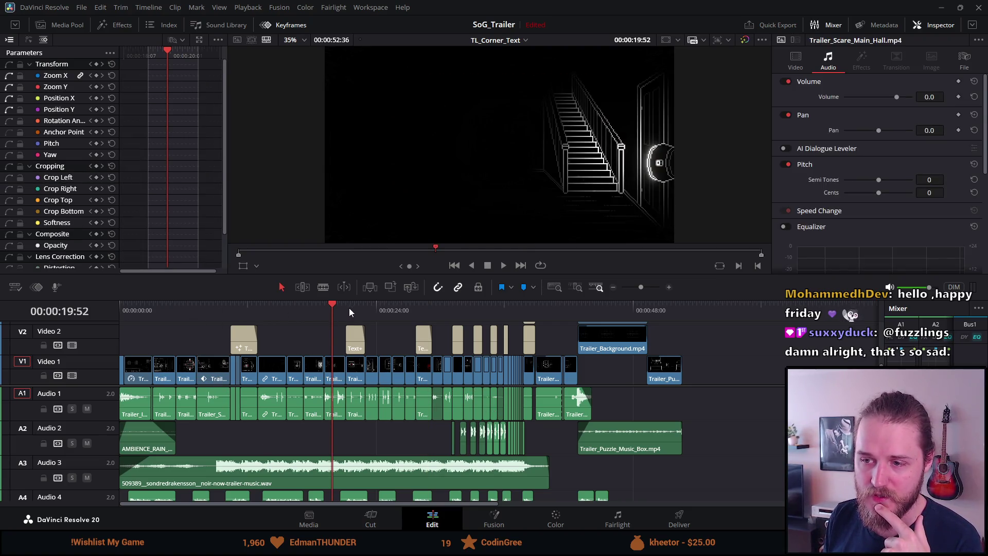
{"action": "left_click", "coordinate": [347, 308]}
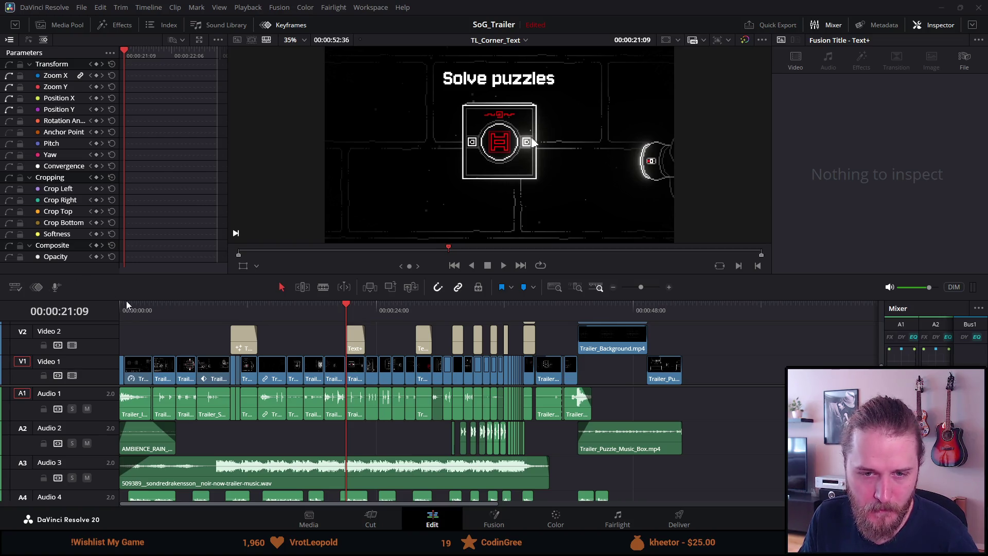
{"action": "left_click", "coordinate": [155, 310]}
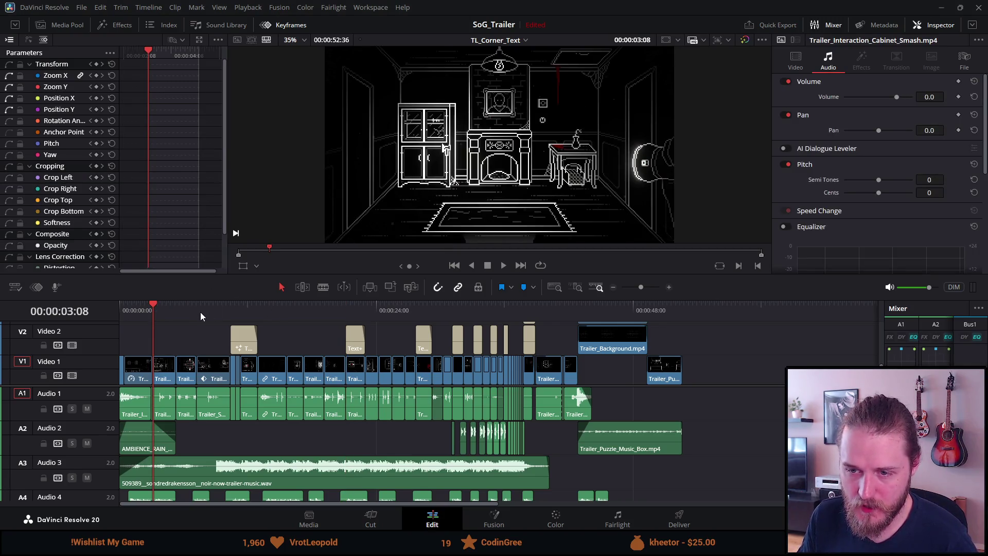
{"action": "left_click_drag", "start_coordinate": [197, 310], "coordinate": [198, 310]}
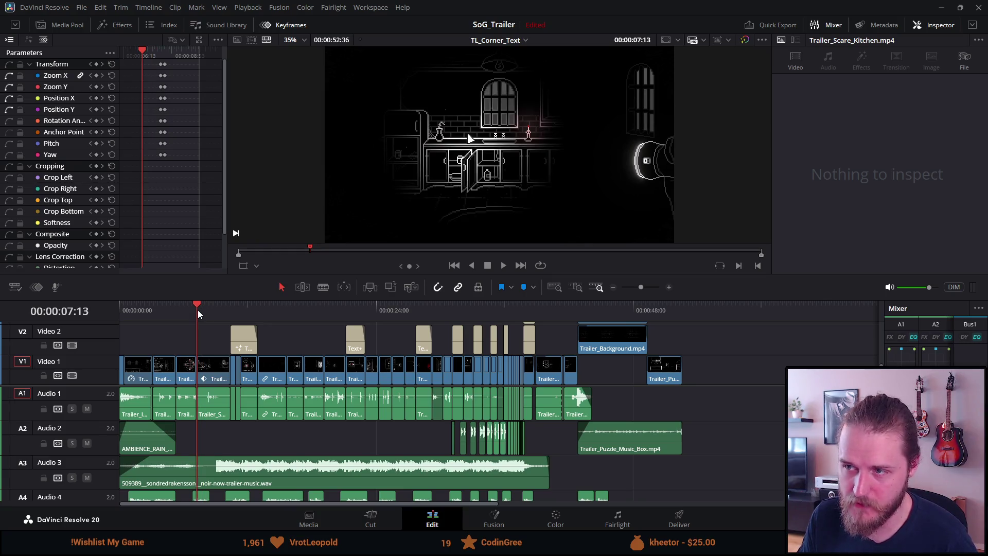
{"action": "key", "text": "space"}
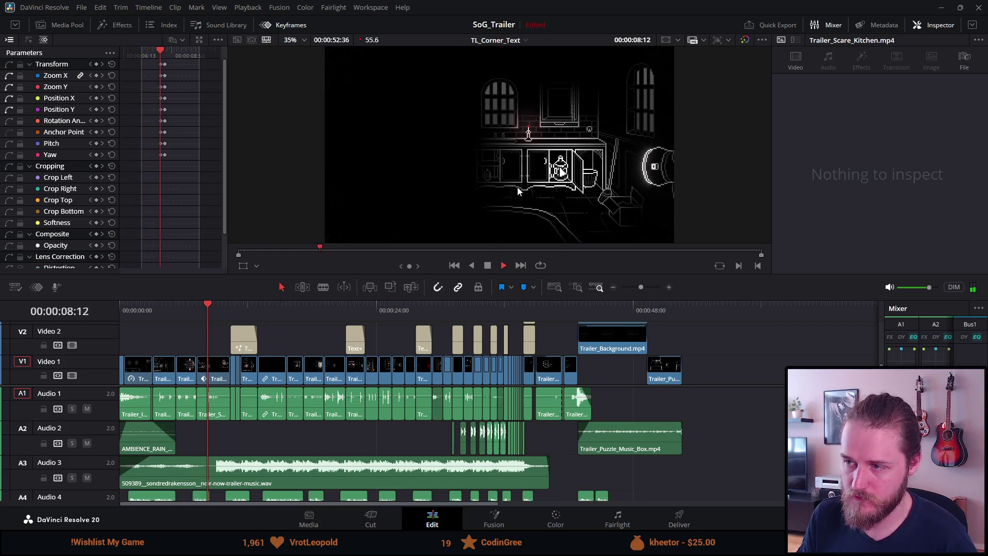
{"action": "left_click", "coordinate": [492, 266]}
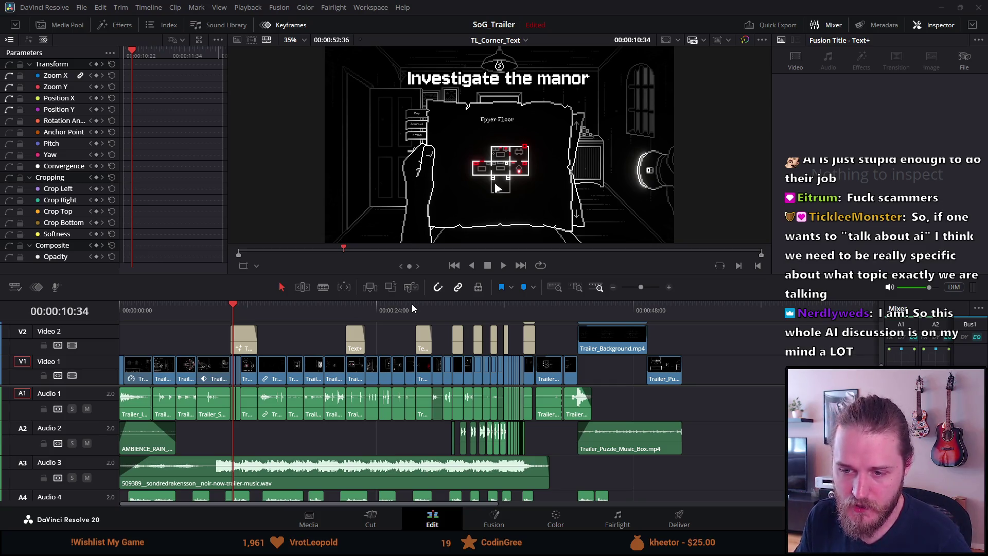
- Jump the playhead ahead to the shot at 00:00:13:21
{"action": "left_click", "coordinate": [265, 313]}
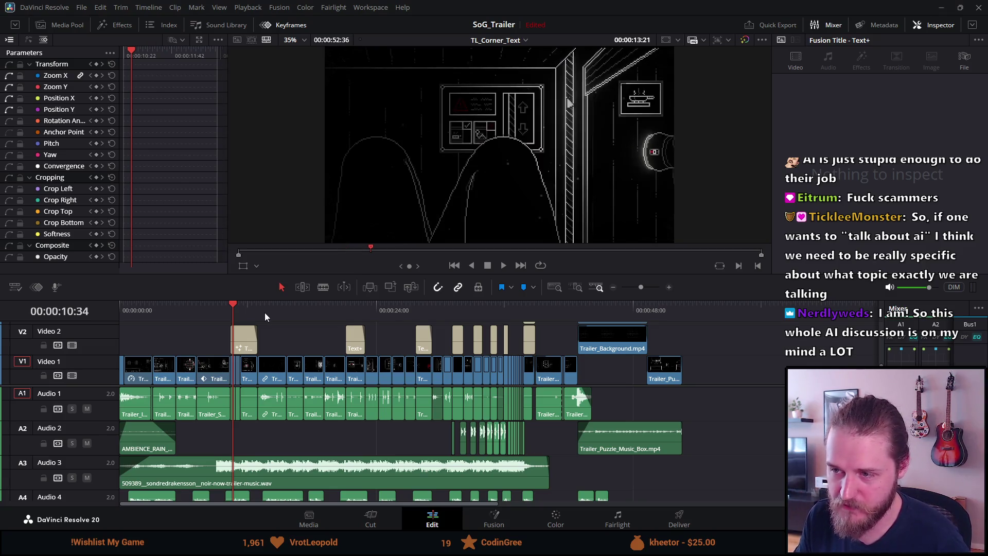
- Scrub through the dumbwaiter, keypad, Solve puzzles and clock shots, then back to the cabinet room
{"action": "left_click", "coordinate": [271, 312]}
{"action": "left_click", "coordinate": [319, 313]}
{"action": "left_click", "coordinate": [332, 314]}
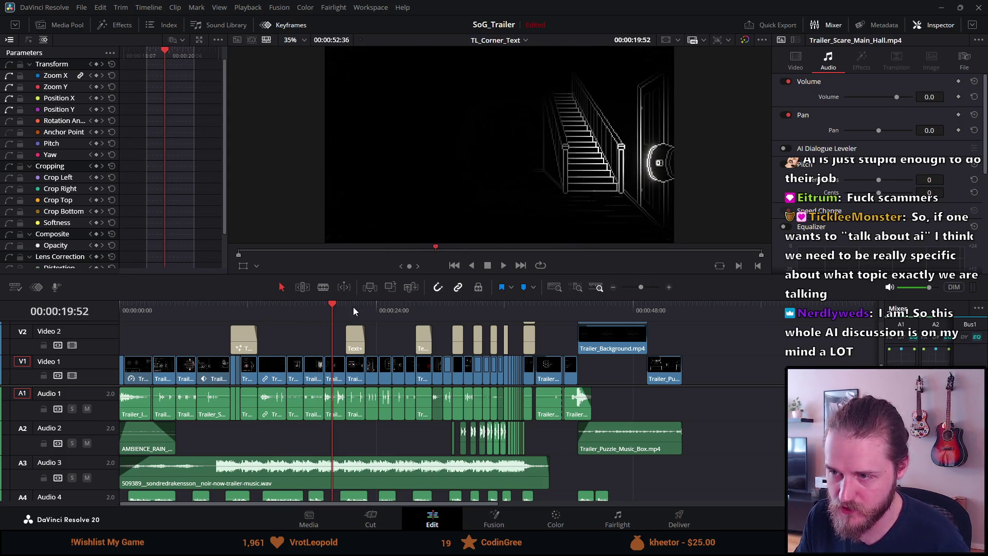
{"action": "left_click", "coordinate": [353, 307]}
{"action": "left_click", "coordinate": [371, 313]}
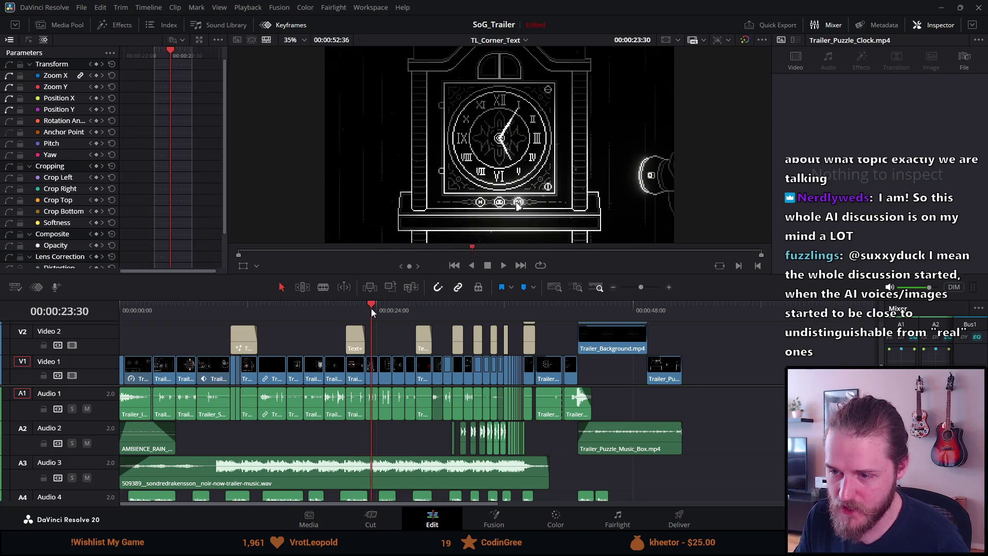
{"action": "left_click", "coordinate": [217, 307]}
{"action": "left_click", "coordinate": [193, 308]}
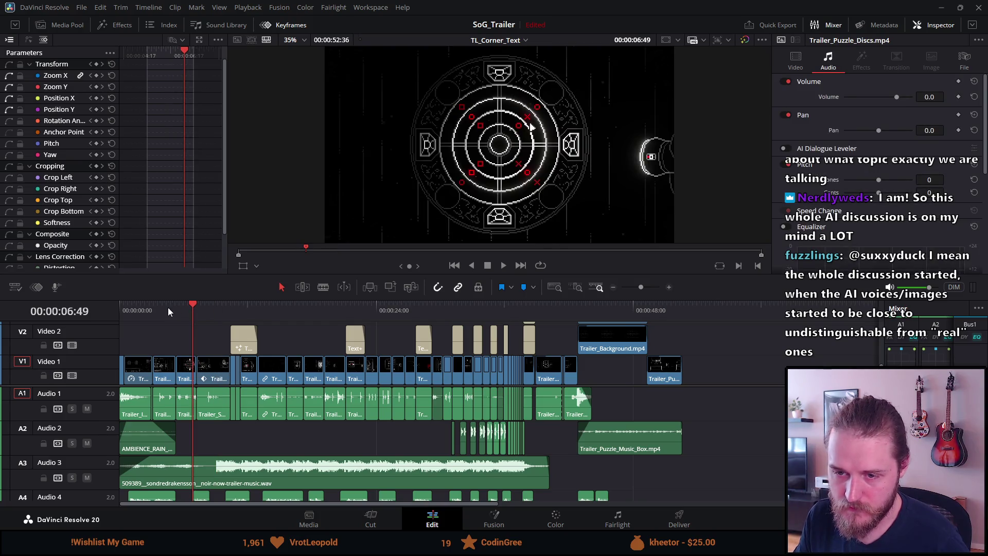
{"action": "left_click", "coordinate": [169, 308]}
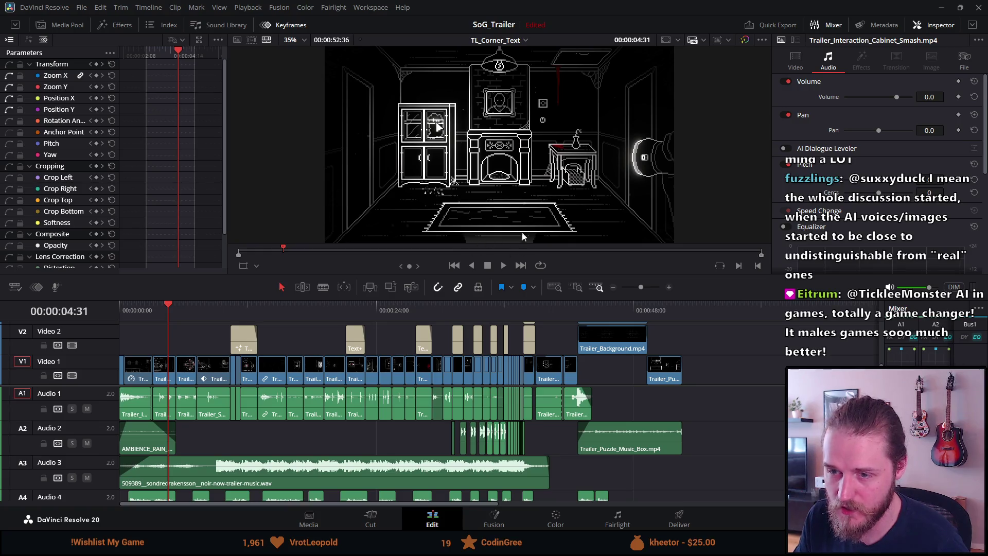
- Play from the BEWARE title past NOT, then park the playhead on BEWARE at 00:00:31:22
{"action": "left_click", "coordinate": [462, 308]}
{"action": "left_click", "coordinate": [455, 309]}
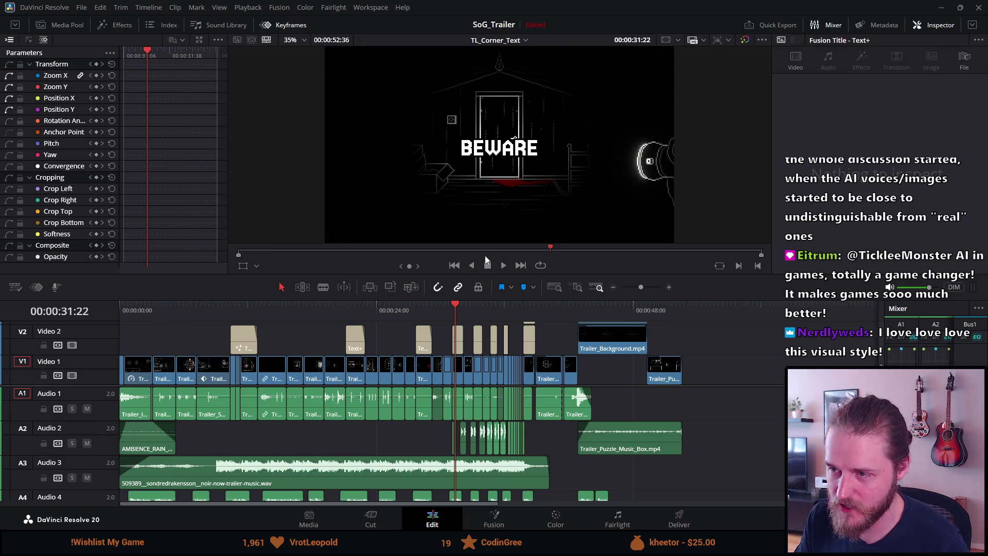
{"action": "key", "text": "space"}
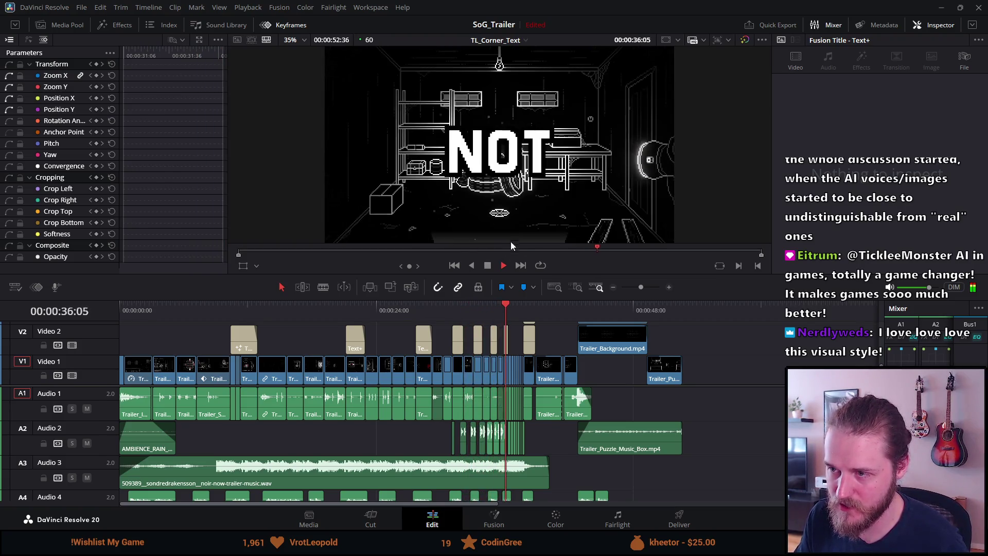
{"action": "key", "text": "space"}
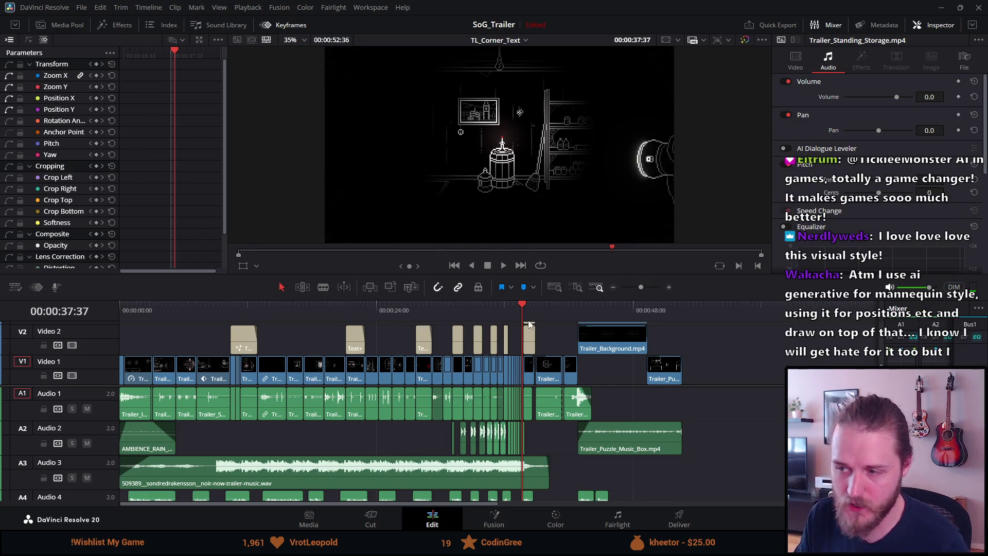
{"action": "left_click", "coordinate": [489, 307]}
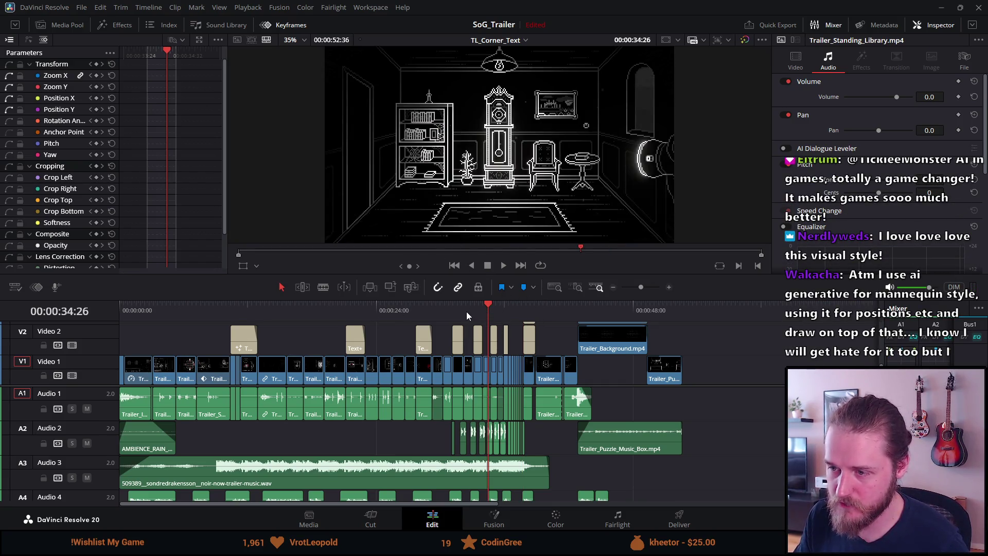
{"action": "left_click", "coordinate": [467, 309]}
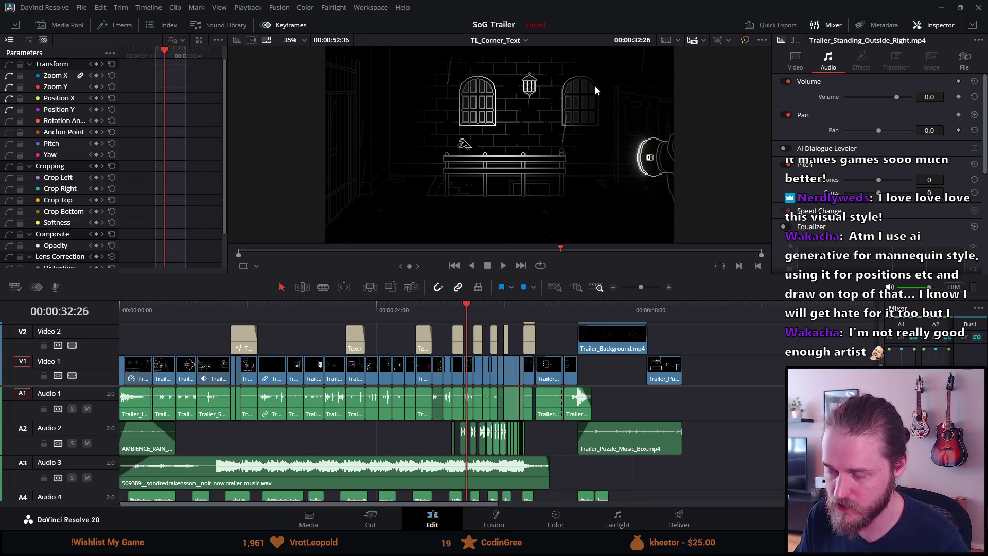
{"action": "left_click", "coordinate": [455, 309]}
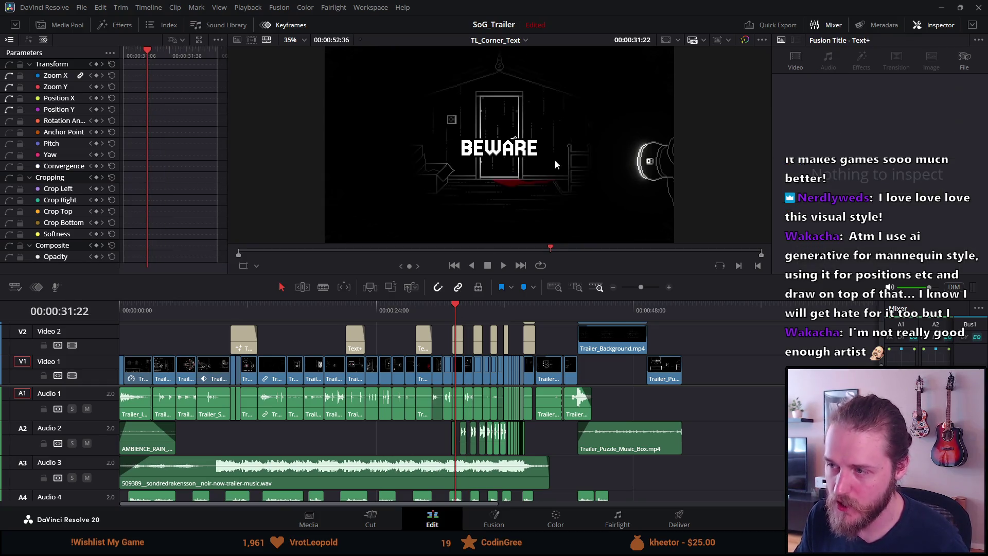
- Play from BEWARE, stop on the living-room shot at 00:00:35:36, then jump back to 00:00:00:48
{"action": "key", "text": "space"}
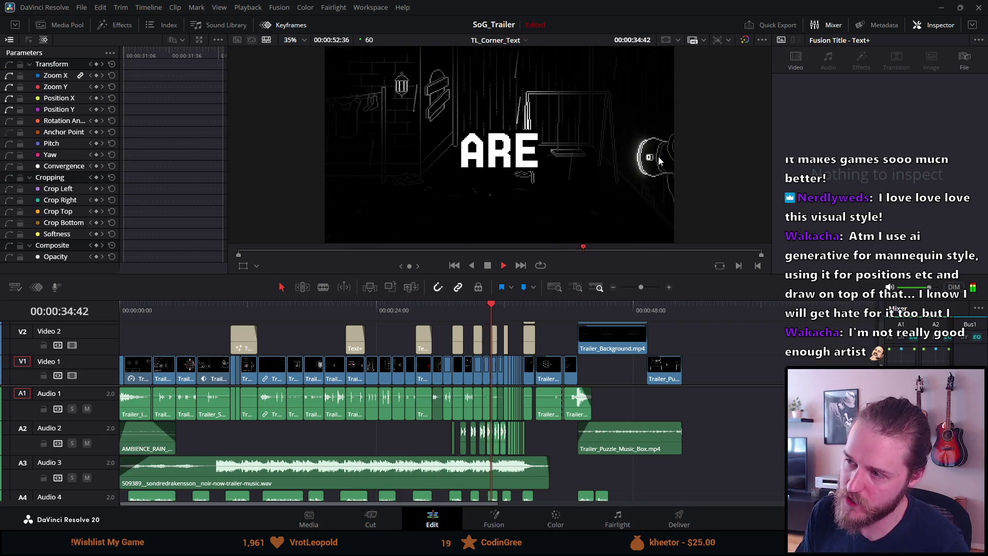
{"action": "key", "text": "space"}
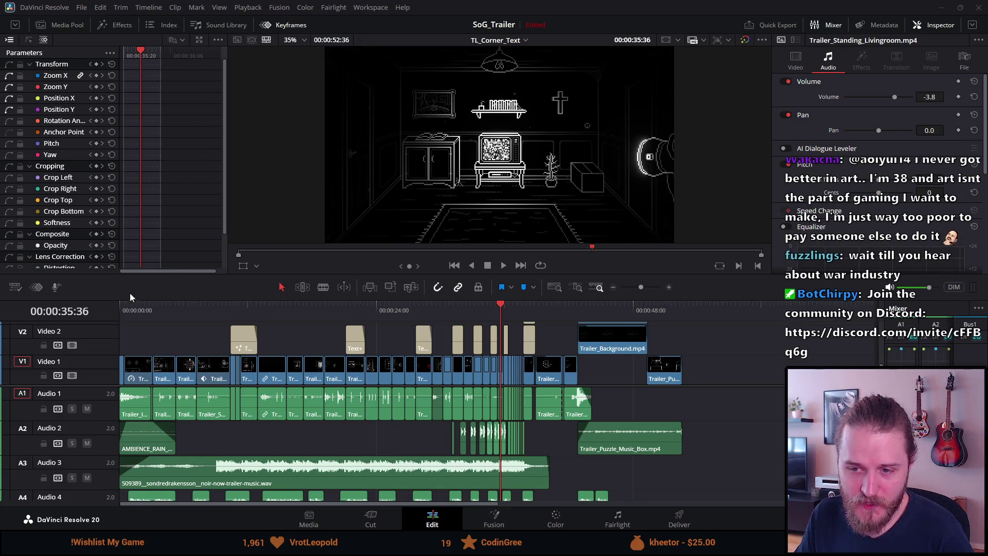
{"action": "left_click", "coordinate": [130, 309]}
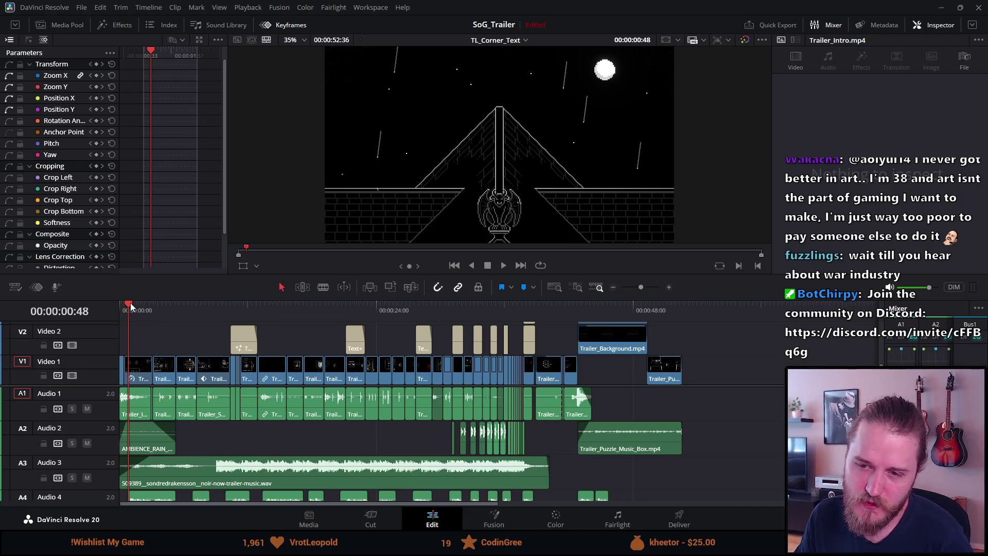
- Rewind to 00:00:00:00, scroll to show Audio 4 and Audio 5, then move to 00:00:00:48
{"action": "left_click_drag", "start_coordinate": [130, 307], "coordinate": [118, 307]}
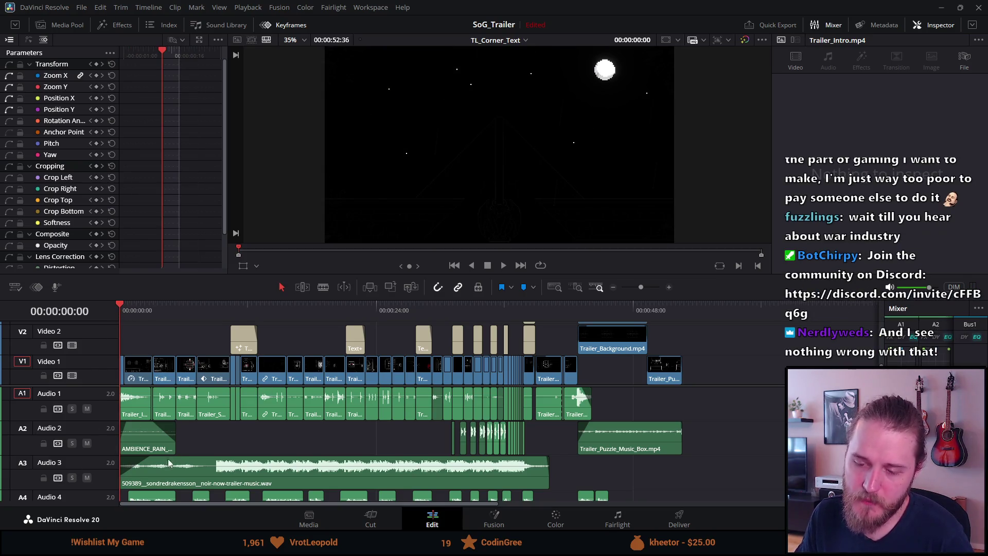
{"action": "scroll", "coordinate": [170, 446], "scroll_direction": "down", "scroll_amount": 2}
{"action": "scroll", "coordinate": [162, 442], "scroll_direction": "up", "scroll_amount": 2}
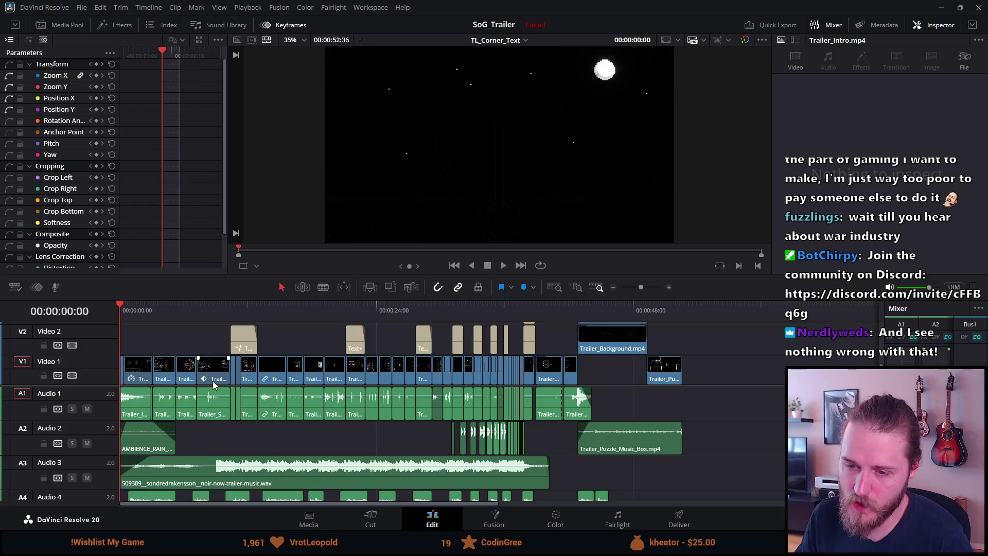
{"action": "scroll", "coordinate": [213, 386], "scroll_direction": "down", "scroll_amount": 1}
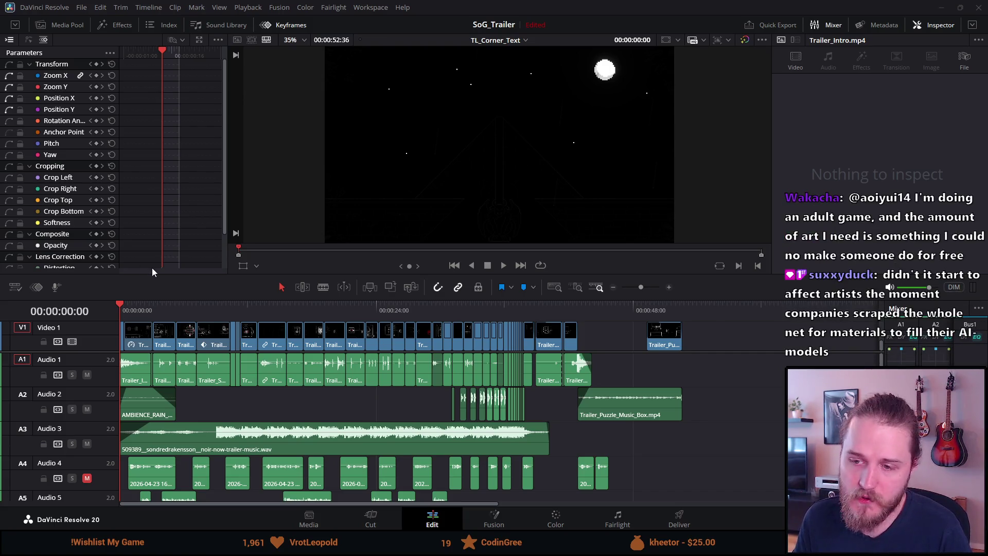
{"action": "left_click", "coordinate": [143, 309]}
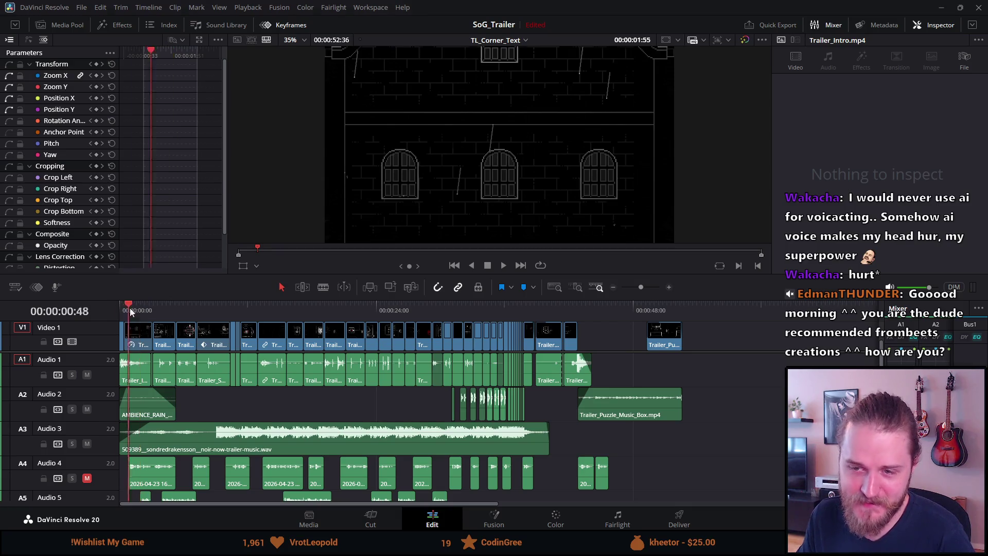
- Drag the playhead back to 00:00:00:00 for the starry night-sky shot and enlarge the viewer
{"action": "left_click_drag", "start_coordinate": [135, 308], "coordinate": [92, 311]}
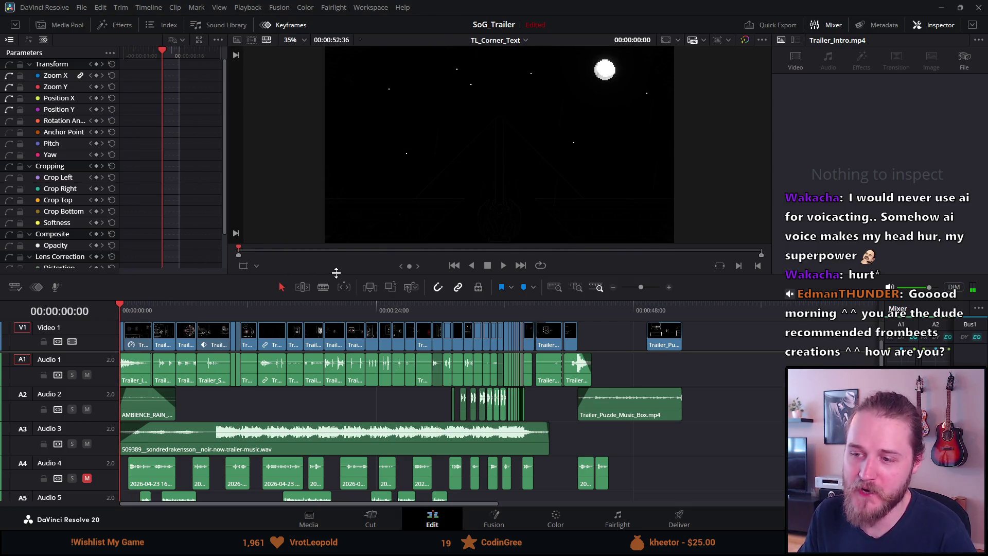
{"action": "mouse_move", "coordinate": [329, 281]}
{"action": "left_mouse_down"}
{"action": "mouse_move", "coordinate": [280, 375]}
{"action": "mouse_move", "coordinate": [283, 352]}
{"action": "left_mouse_up"}
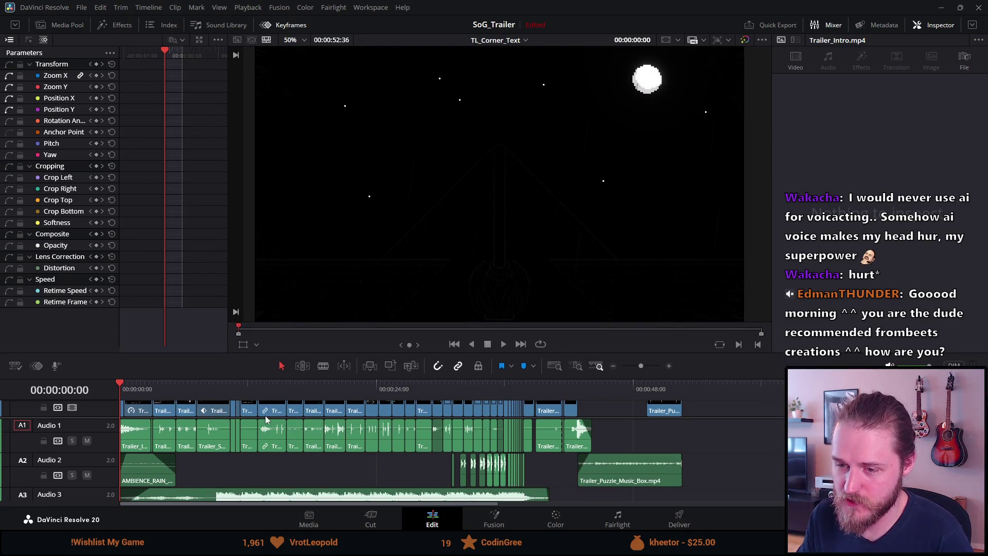
- Scroll the tracks up to show Video 2 with its Text+ titles and Trailer_Background.mp4
{"action": "scroll", "coordinate": [266, 417], "scroll_direction": "up", "scroll_amount": 3}
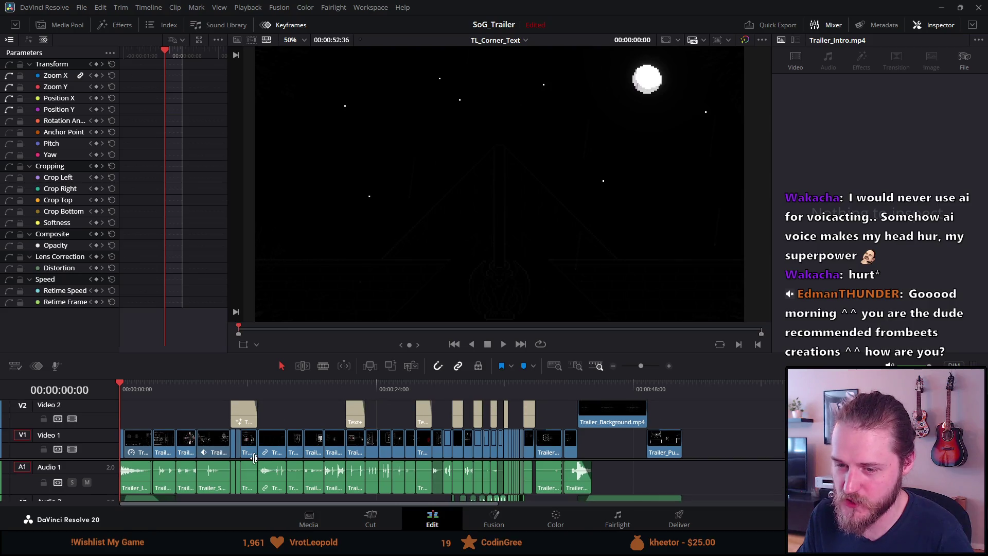
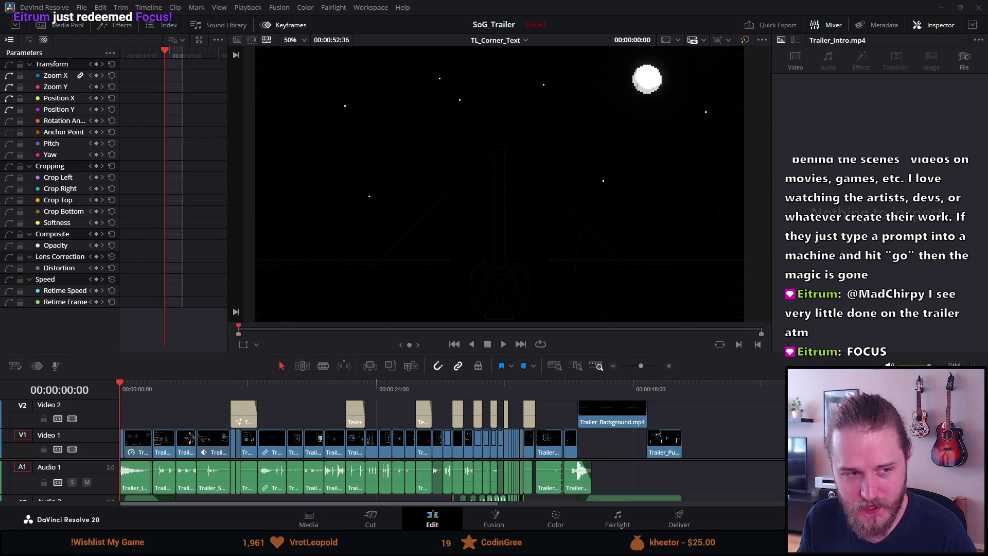
- Preview the castle frame, return to the opening, and briefly enlarge then shrink the timeline
{"action": "left_click", "coordinate": [139, 387]}
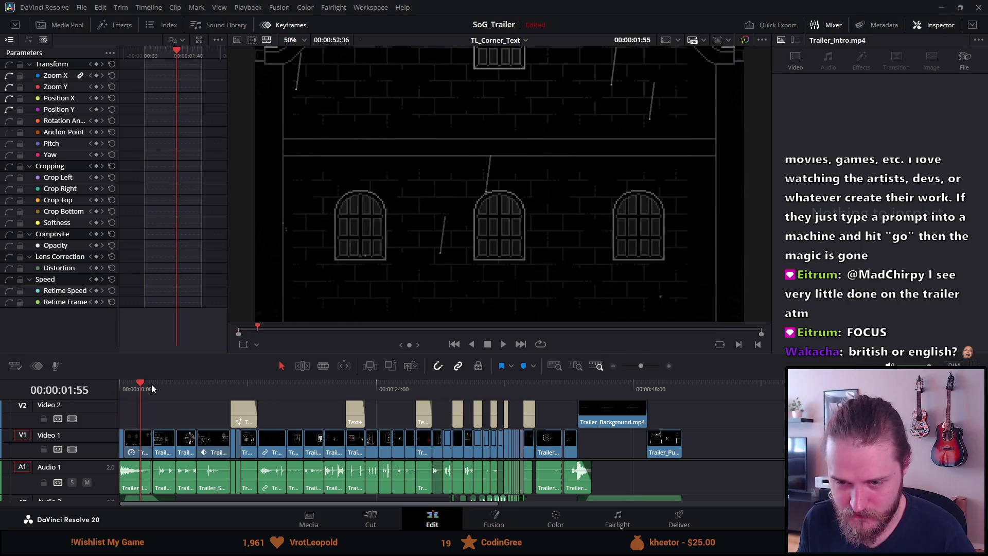
{"action": "left_click_drag", "start_coordinate": [140, 384], "coordinate": [101, 389]}
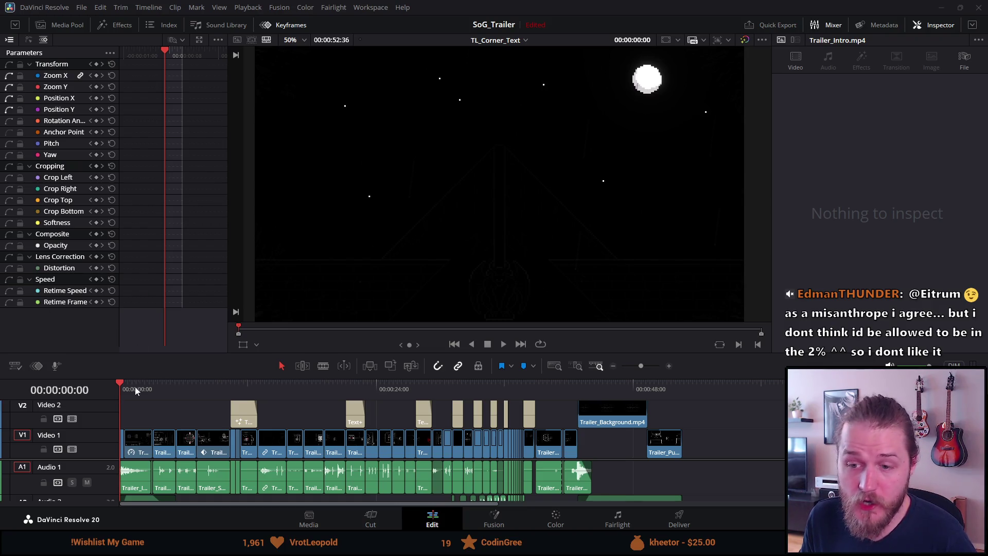
{"action": "mouse_move", "coordinate": [139, 357]}
{"action": "left_mouse_down"}
{"action": "mouse_move", "coordinate": [150, 216]}
{"action": "mouse_move", "coordinate": [134, 260]}
{"action": "mouse_move", "coordinate": [122, 194]}
{"action": "mouse_move", "coordinate": [119, 205]}
{"action": "mouse_move", "coordinate": [135, 199]}
{"action": "left_mouse_up"}
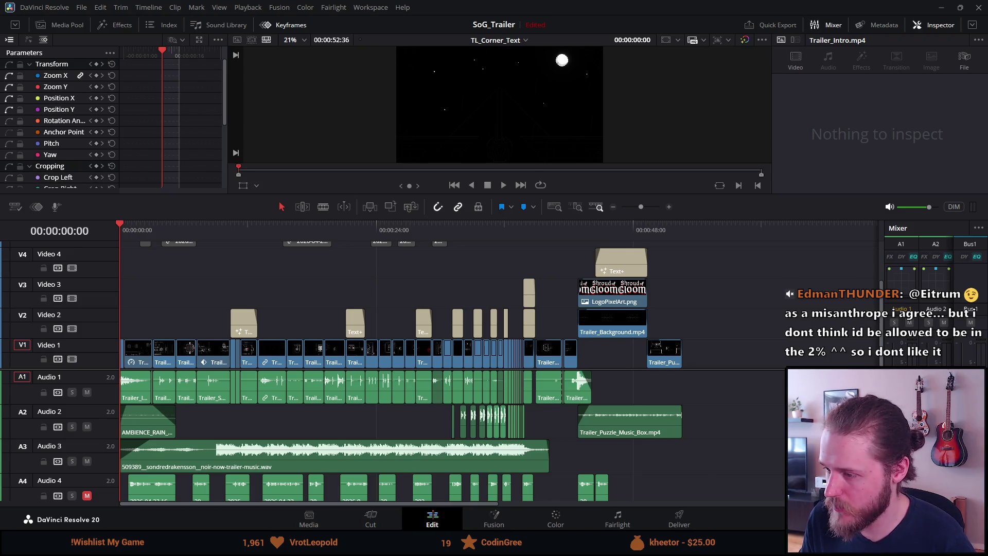
{"action": "scroll", "coordinate": [401, 436], "scroll_direction": "down", "scroll_amount": 2}
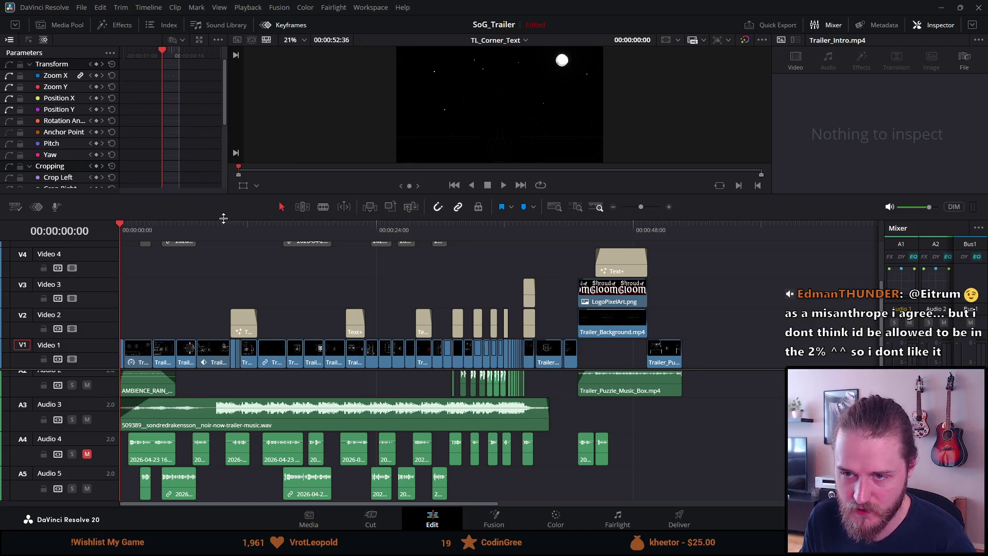
{"action": "left_click_drag", "start_coordinate": [224, 221], "coordinate": [194, 367]}
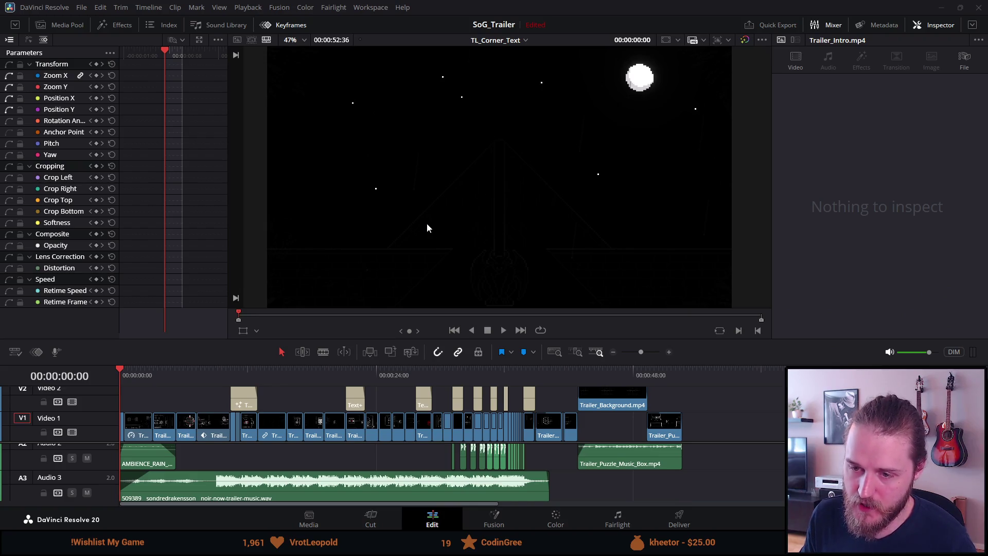
- Check the manor title shot, then heighten the timeline so Audio 2–5 show below Video 1
{"action": "left_click", "coordinate": [235, 370]}
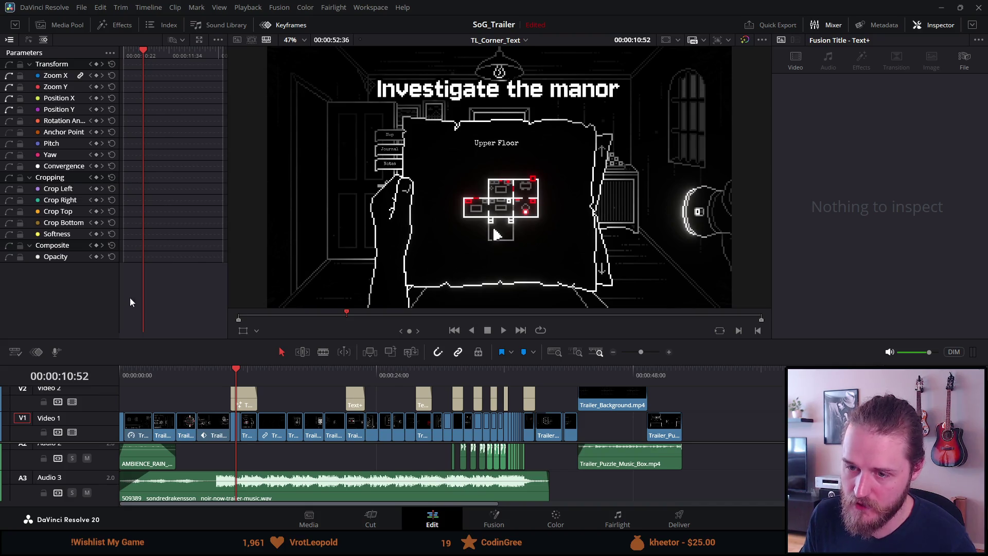
{"action": "left_click_drag", "start_coordinate": [137, 372], "coordinate": [71, 375]}
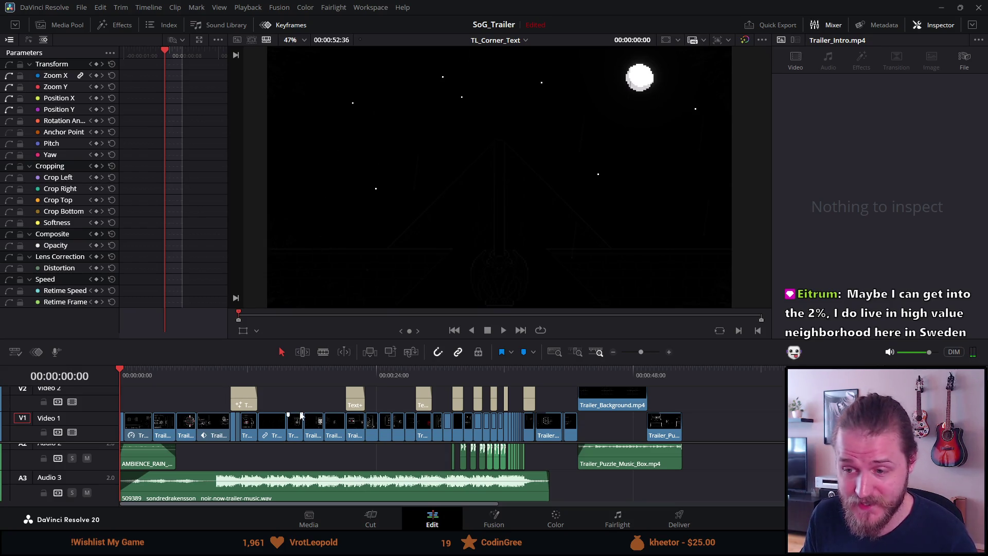
{"action": "left_click_drag", "start_coordinate": [318, 363], "coordinate": [307, 307]}
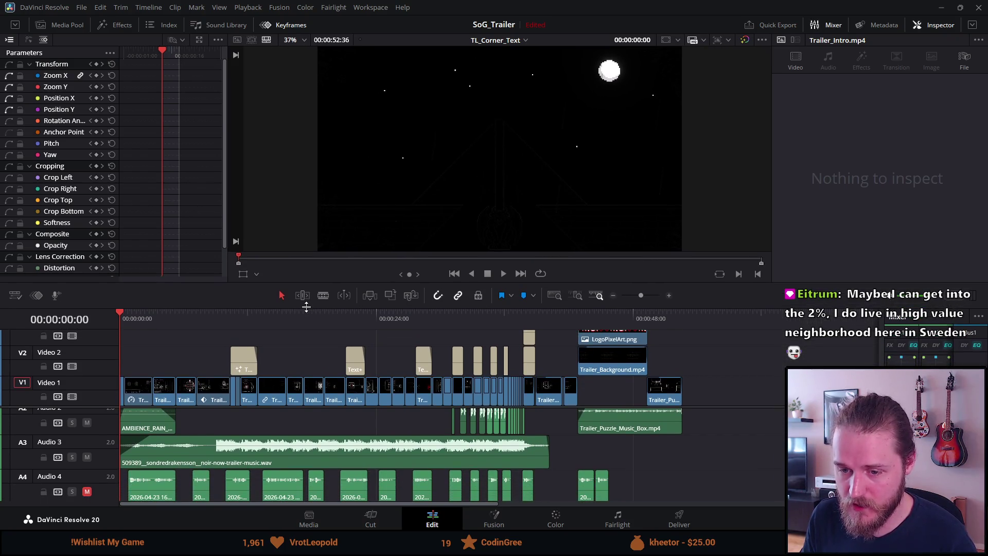
{"action": "scroll", "coordinate": [290, 463], "scroll_direction": "down", "scroll_amount": 2}
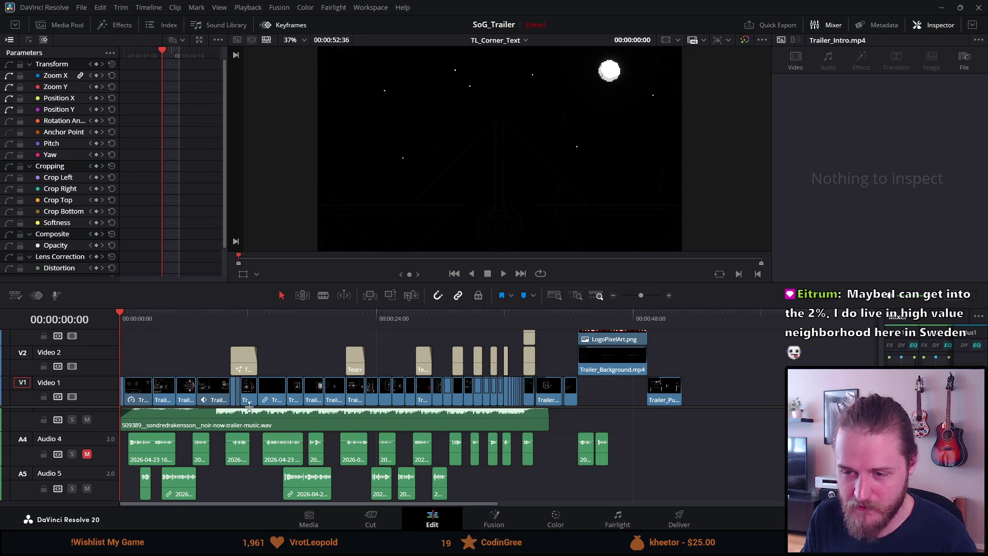
{"action": "left_click_drag", "start_coordinate": [248, 406], "coordinate": [247, 366]}
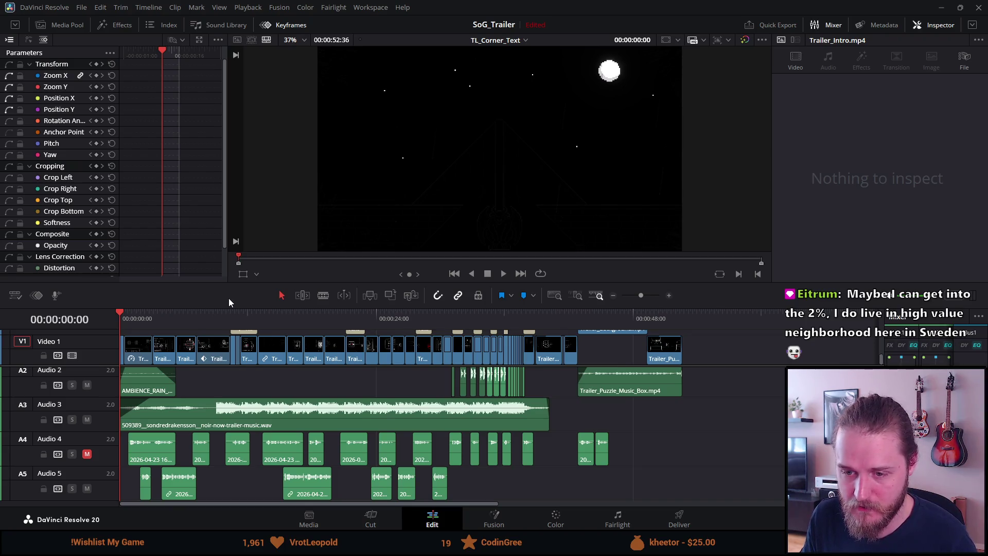
- Mute Audio 5 and play the trailer full-screen through the WISHLIST NOW end card
{"action": "left_click", "coordinate": [88, 489]}
{"action": "key", "text": "ctrl+f"}
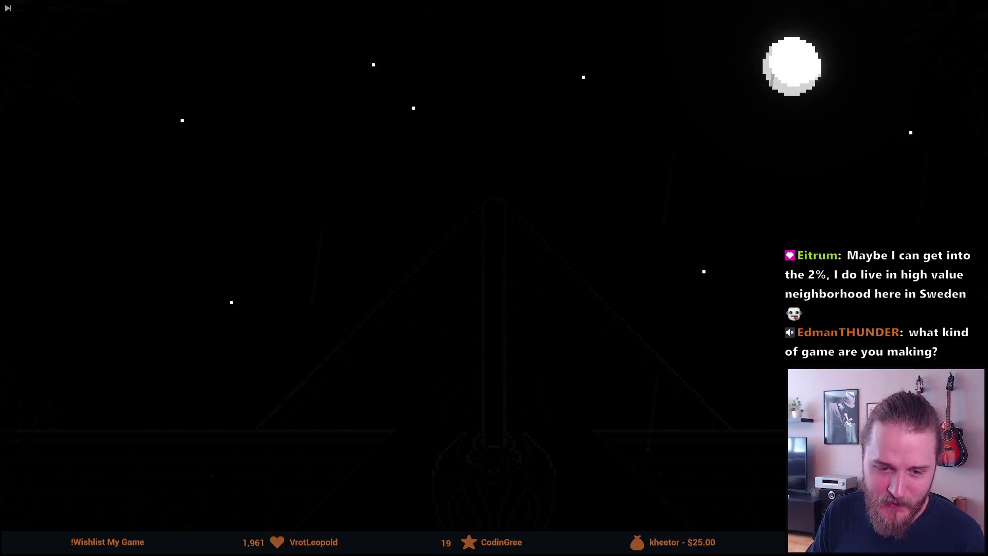
{"action": "mouse_move", "coordinate": [129, 359]}
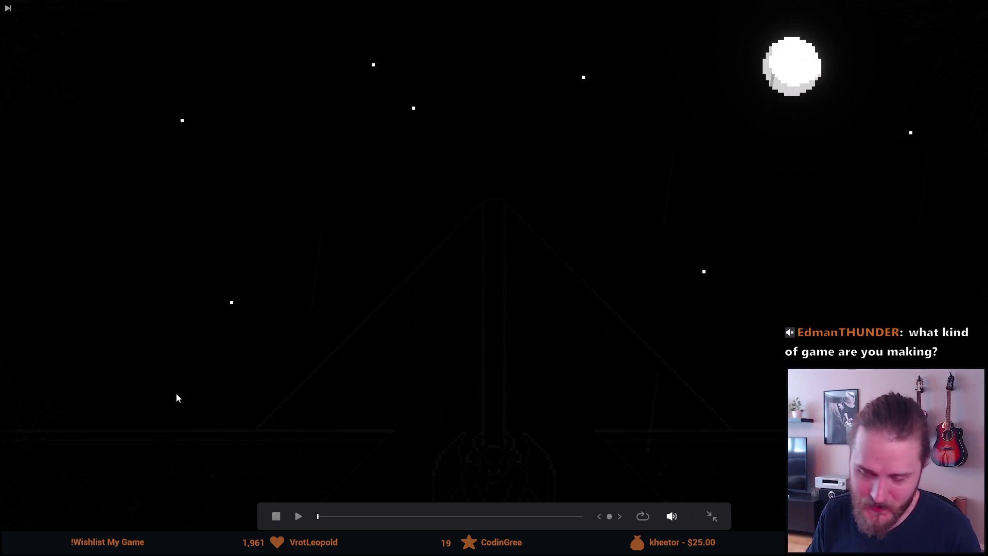
{"action": "left_click", "coordinate": [163, 363]}
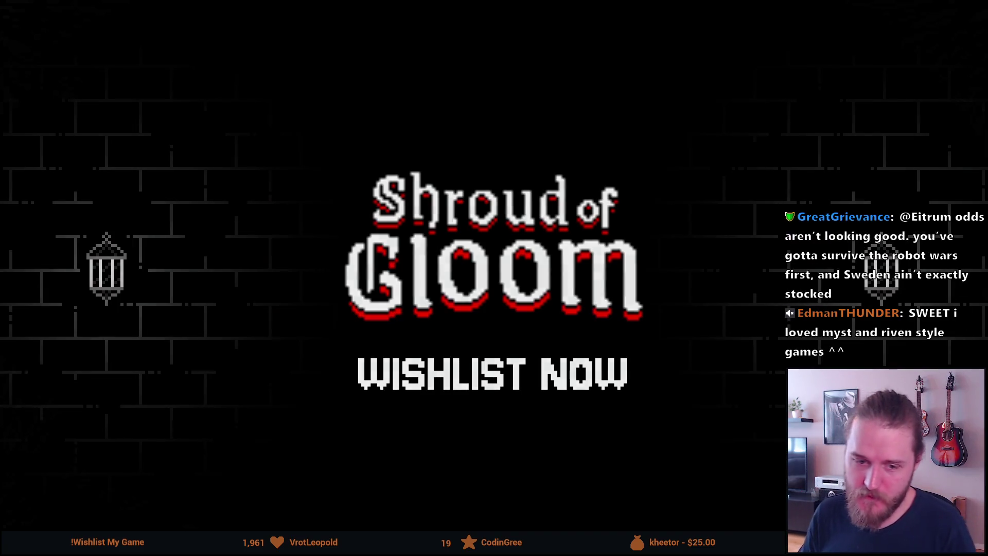
{"action": "mouse_move", "coordinate": [139, 316]}
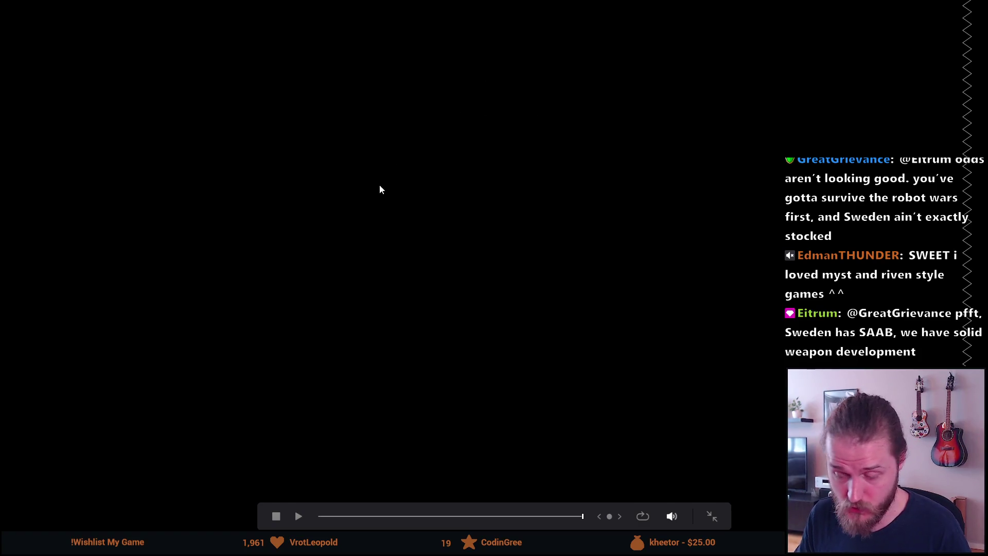
{"action": "key", "text": "Escape"}
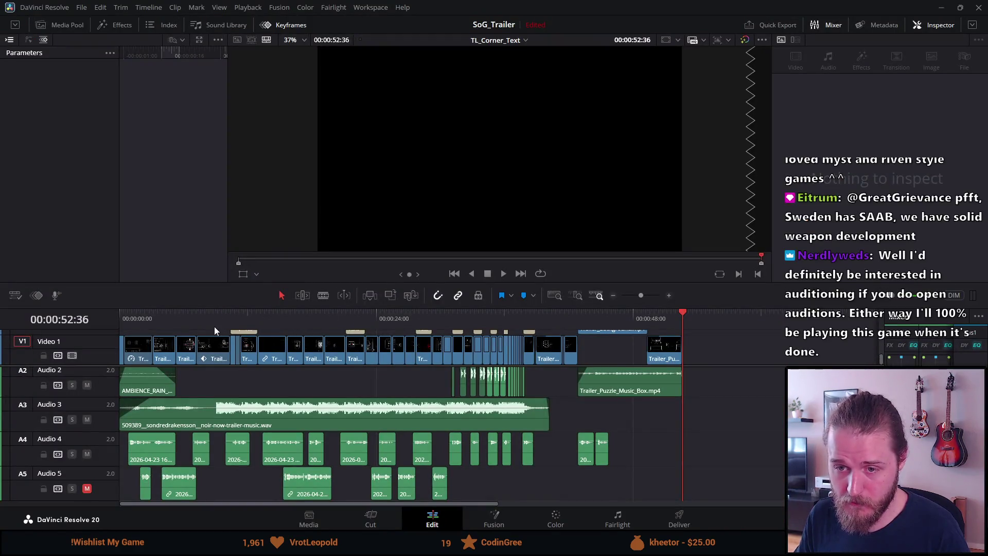
- Mute Audio 4, unmute Audio 5, save SoG_Trailer, and replay from 00:00:00:00 full-screen
{"action": "left_click", "coordinate": [87, 455]}
{"action": "left_click", "coordinate": [86, 489]}
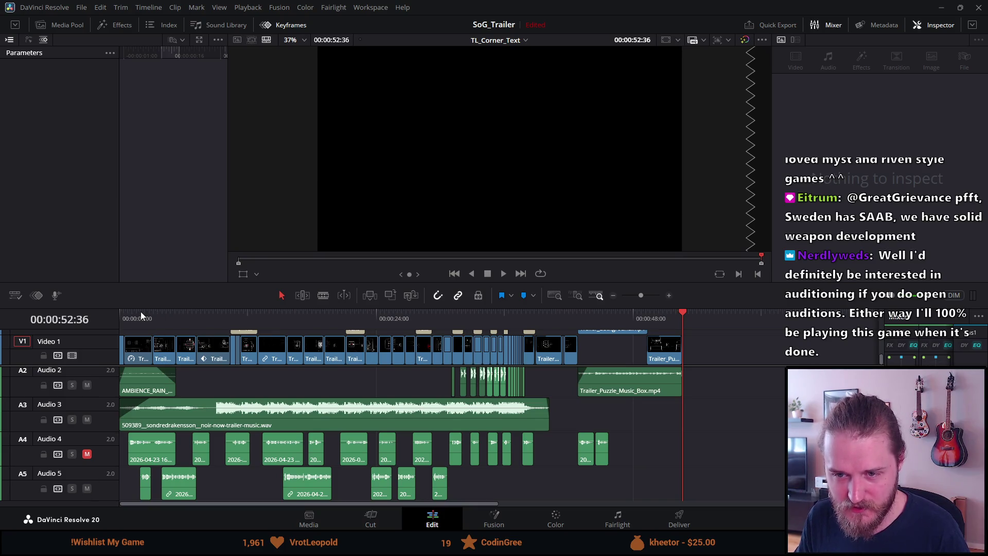
{"action": "key", "text": "ctrl+s"}
{"action": "left_click_drag", "start_coordinate": [138, 320], "coordinate": [85, 321]}
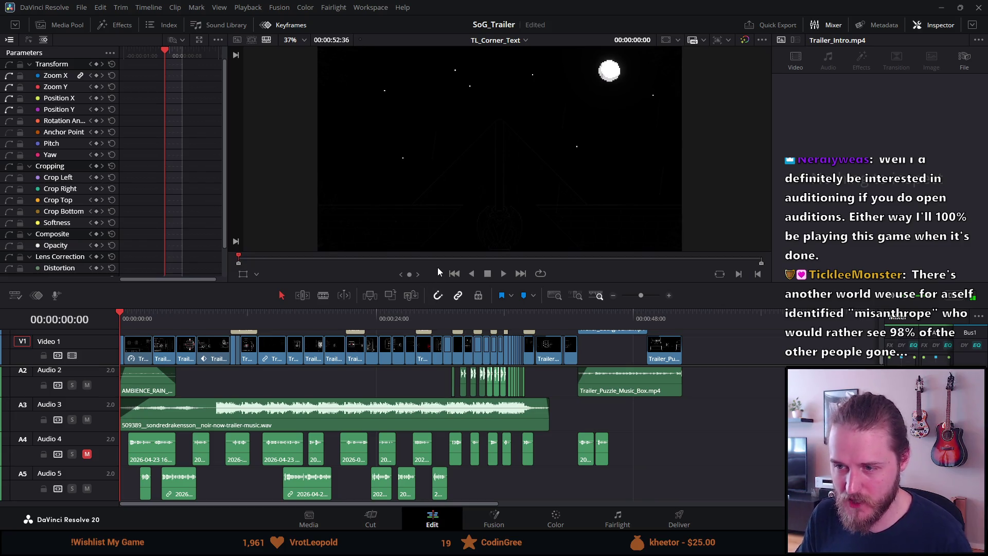
{"action": "key", "text": "ctrl+f"}
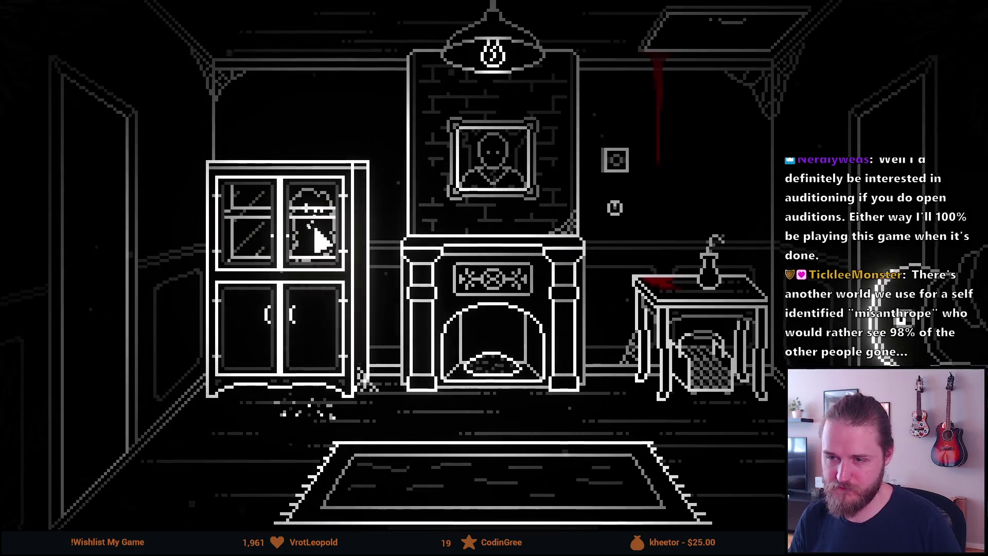
- Watch the second full-screen playback past the WISHLIST NOW card, then return to the Edit page
{"action": "left_click", "coordinate": [320, 230]}
{"action": "left_click", "coordinate": [581, 220]}
{"action": "left_click", "coordinate": [580, 221]}
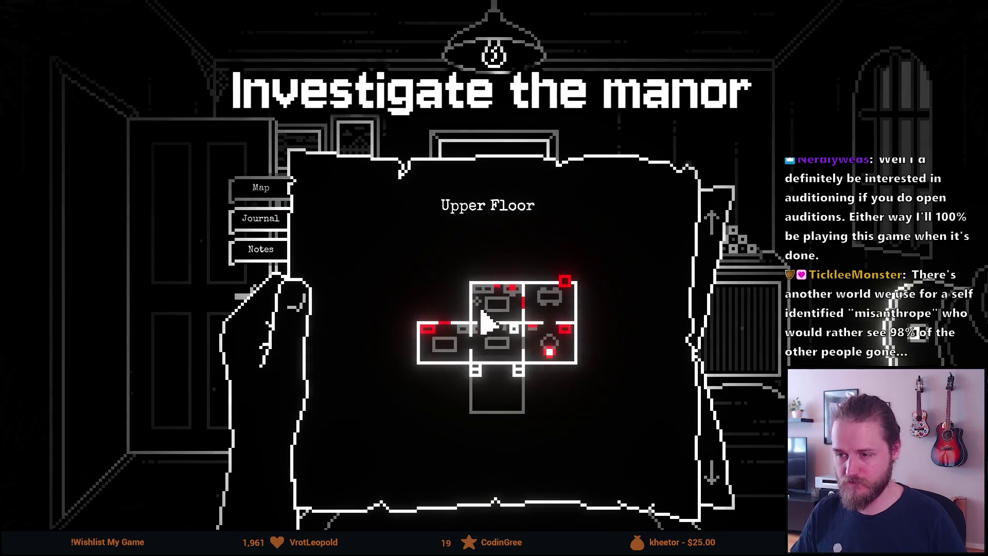
{"action": "left_click", "coordinate": [494, 309]}
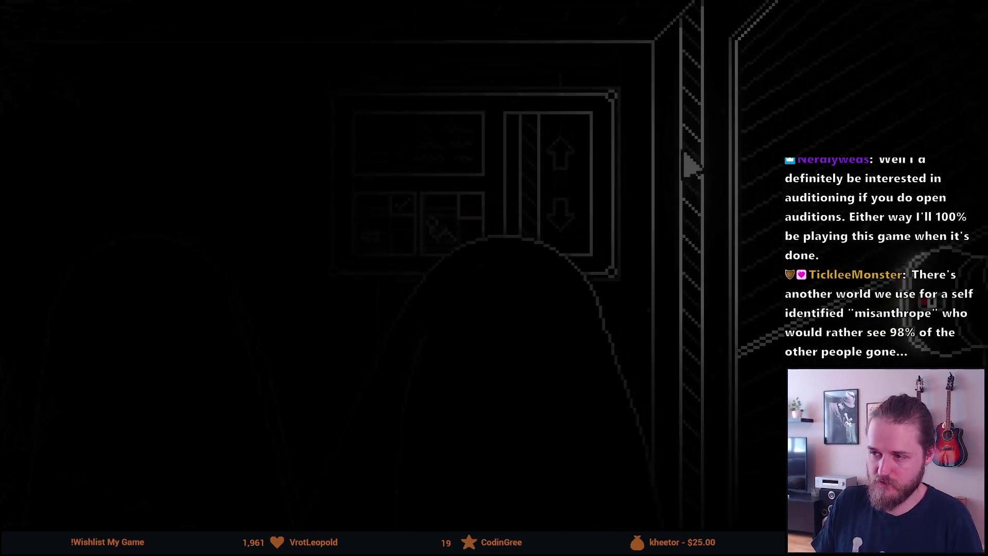
{"action": "left_click", "coordinate": [697, 219]}
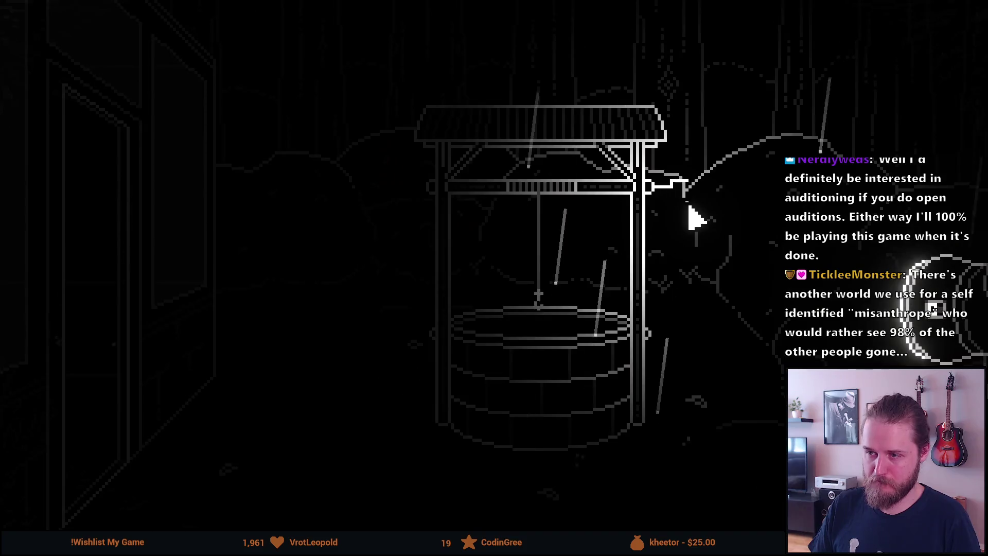
{"action": "left_click", "coordinate": [669, 247]}
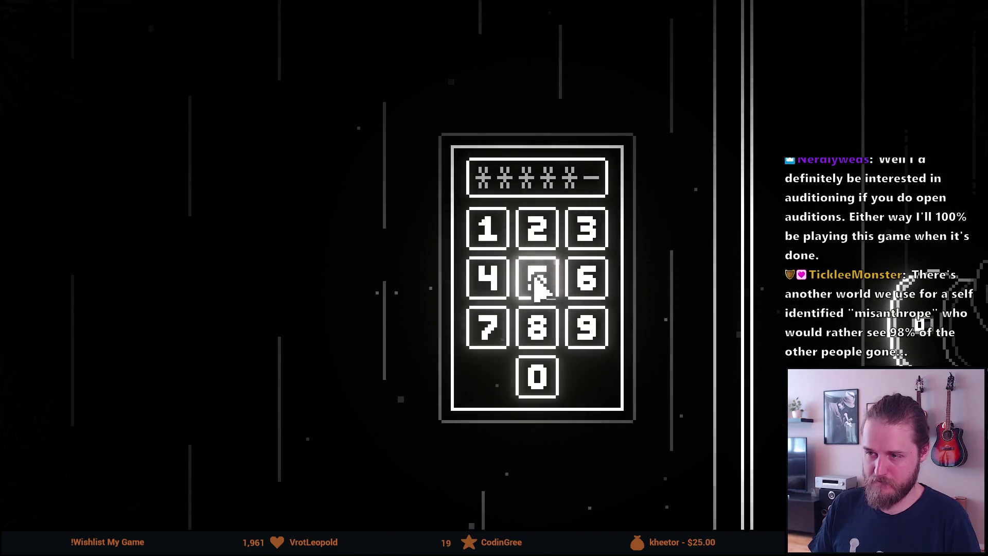
{"action": "left_click", "coordinate": [535, 280]}
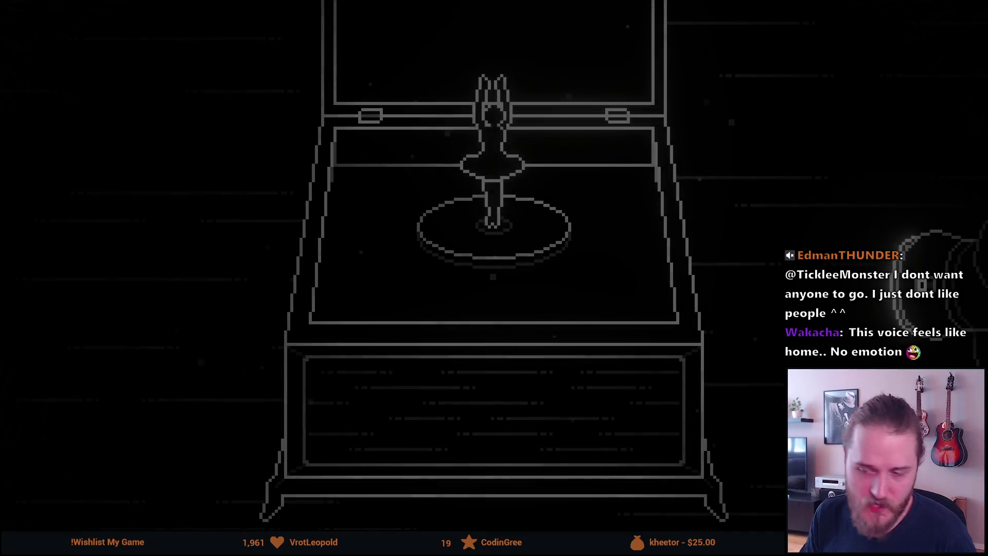
{"action": "mouse_move", "coordinate": [209, 335]}
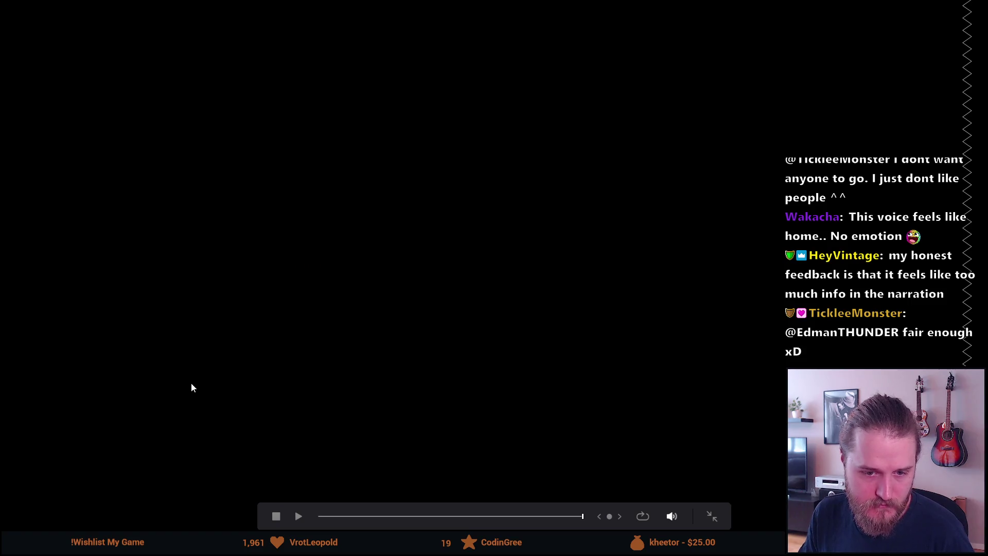
{"action": "key", "text": "Escape"}
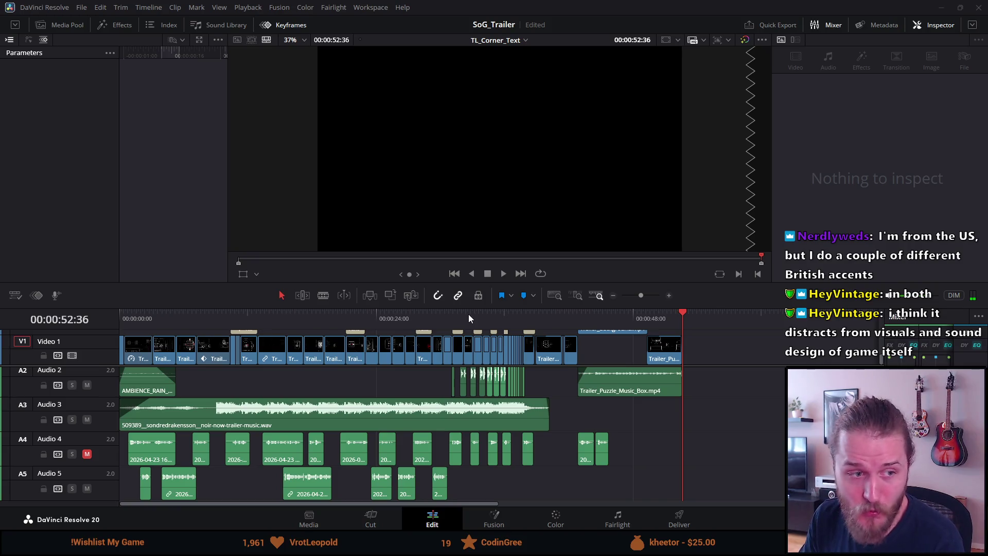
- Scrub the trailer from 00:00:37:03 to 00:00:42:52, then jump back to 00:00:03:00
{"action": "left_click", "coordinate": [515, 315]}
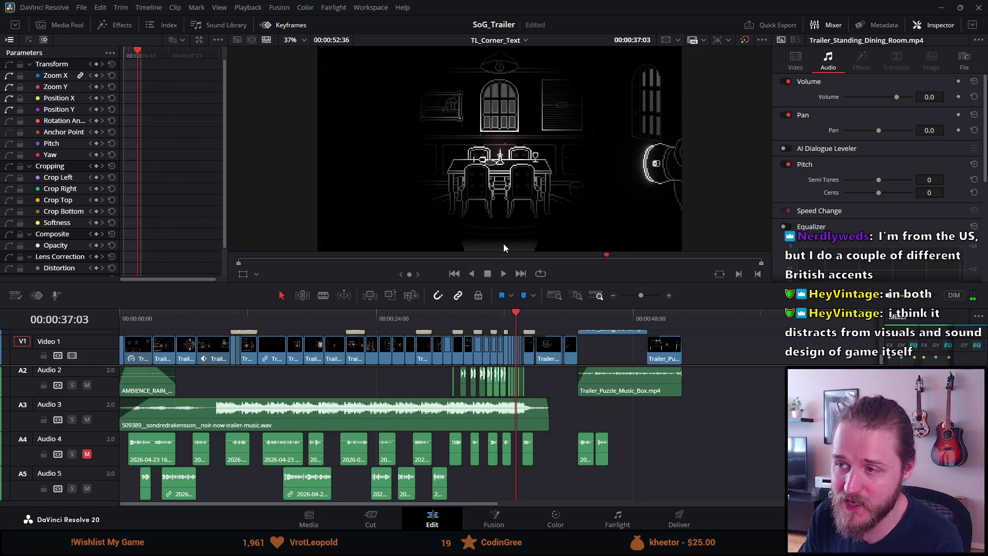
{"action": "left_click_drag", "start_coordinate": [544, 315], "coordinate": [573, 319]}
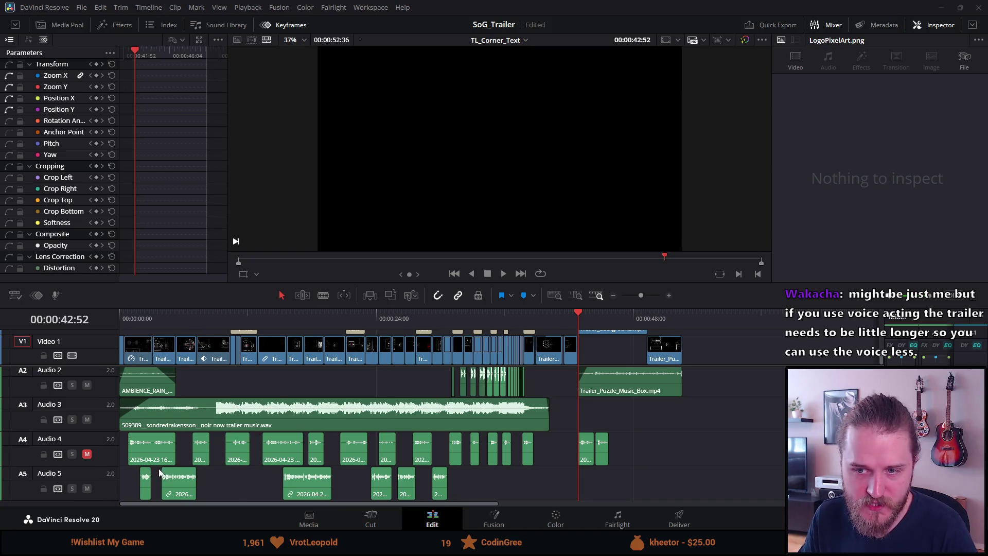
{"action": "left_click", "coordinate": [149, 312]}
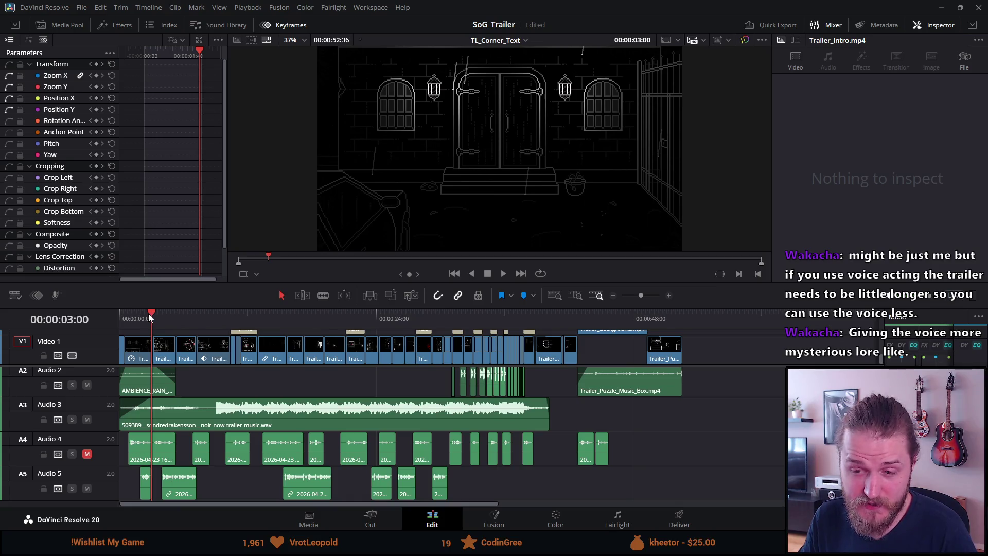
- Step through the castle exterior, kitchen, 'Investigate the manor' and 'Solve puzzles' shots
{"action": "left_click", "coordinate": [143, 317]}
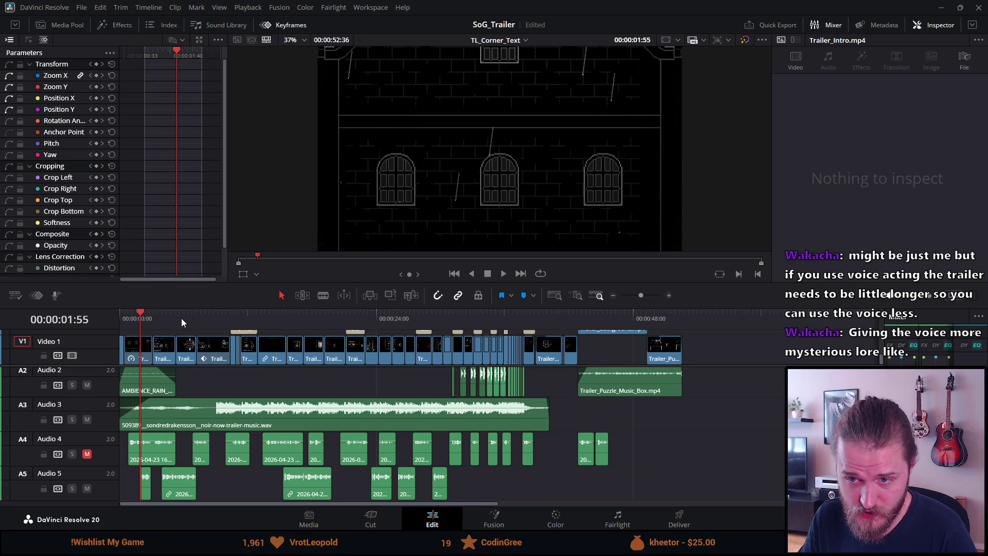
{"action": "left_click", "coordinate": [195, 317]}
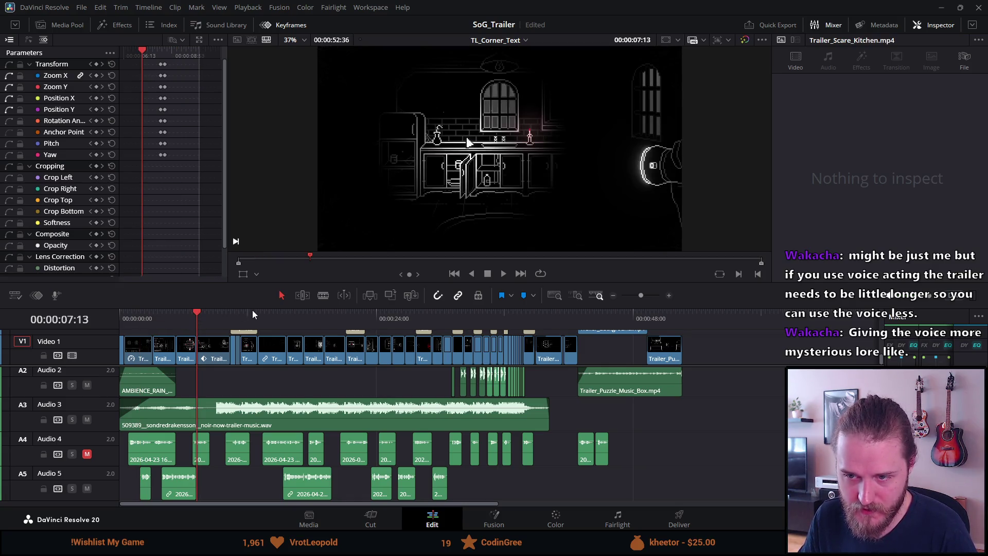
{"action": "left_click", "coordinate": [250, 317]}
{"action": "left_click", "coordinate": [351, 313]}
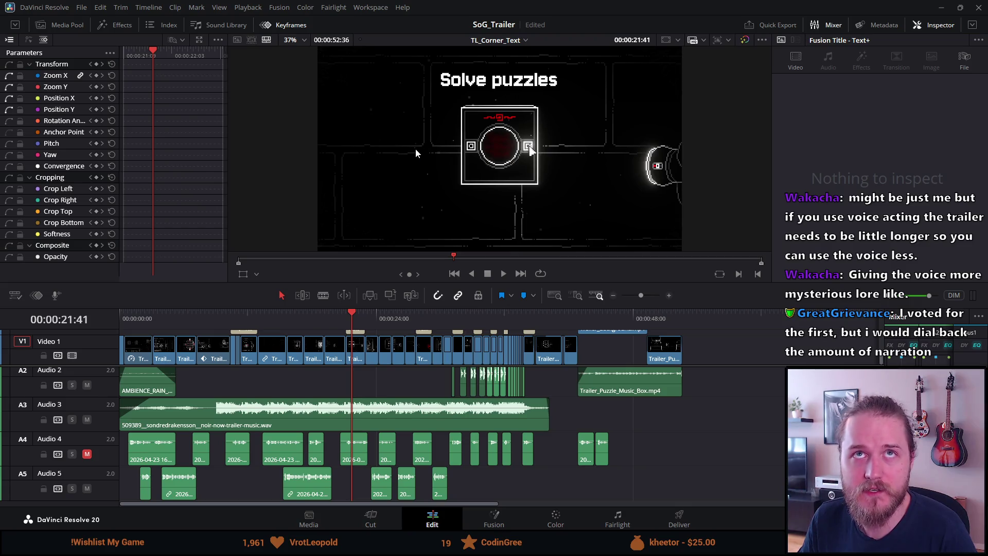
- Reset the viewer zoom to Fit and jump to the switches puzzle shot at 00:00:24:13
{"action": "scroll", "coordinate": [567, 180], "scroll_direction": "up", "scroll_amount": 1}
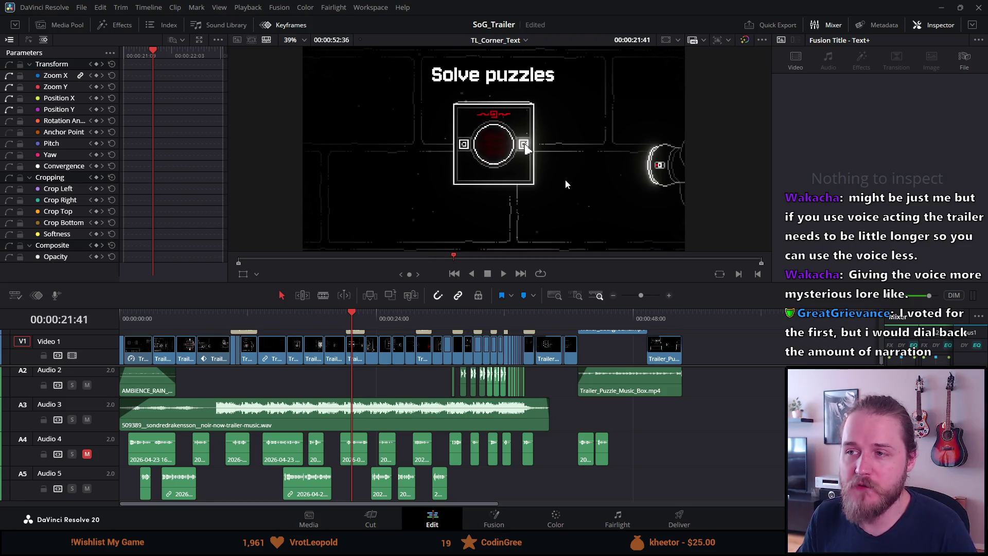
{"action": "scroll", "coordinate": [572, 113], "scroll_direction": "down", "scroll_amount": 3}
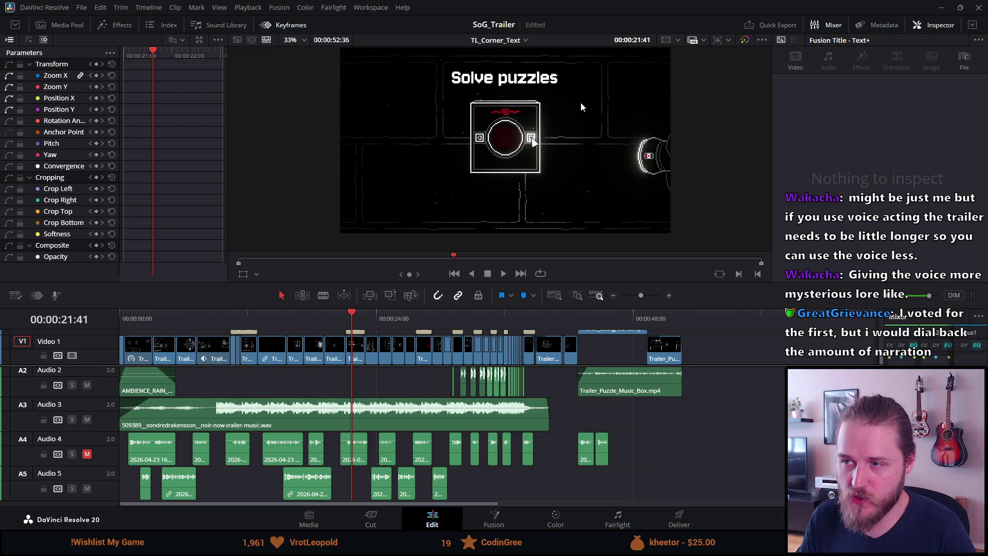
{"action": "left_click", "coordinate": [305, 41]}
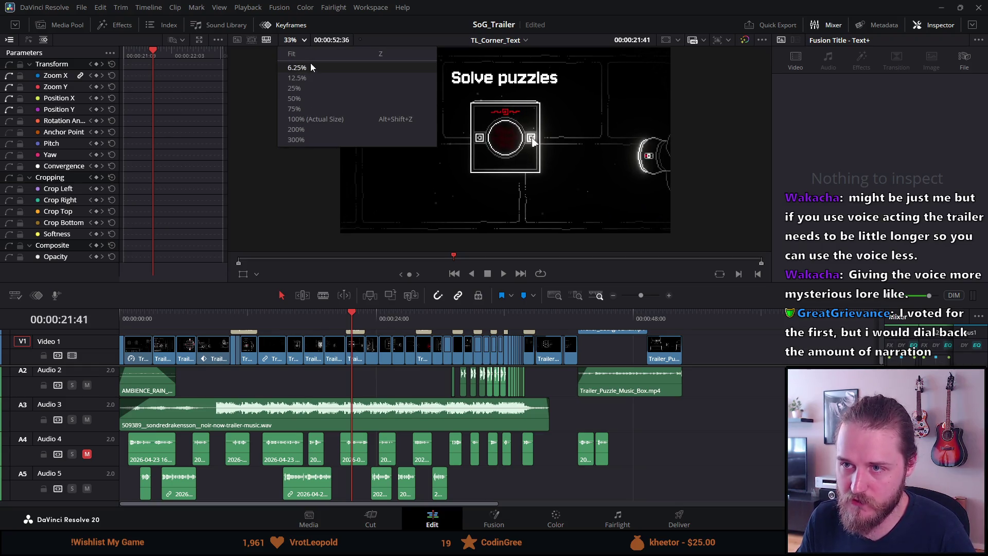
{"action": "left_click", "coordinate": [310, 55]}
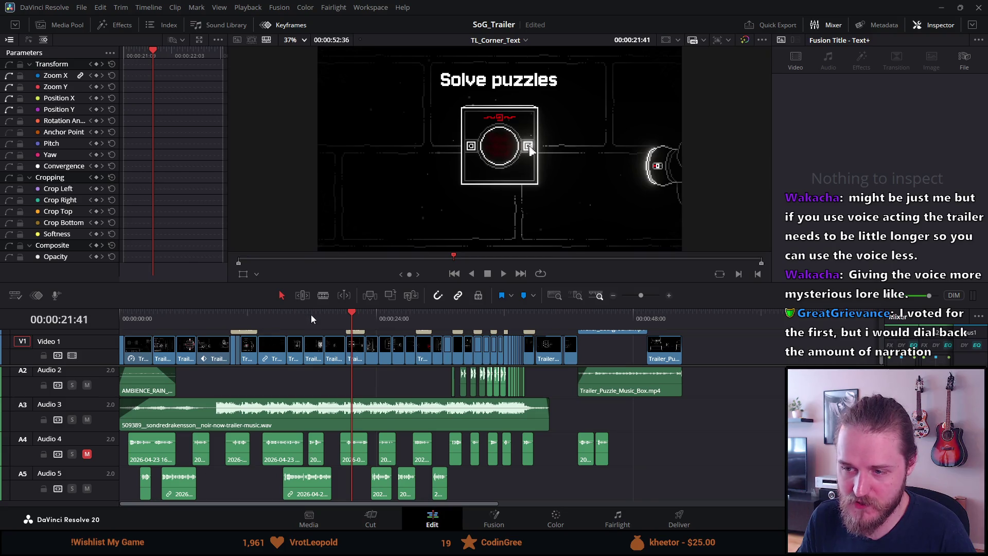
{"action": "left_click", "coordinate": [376, 317]}
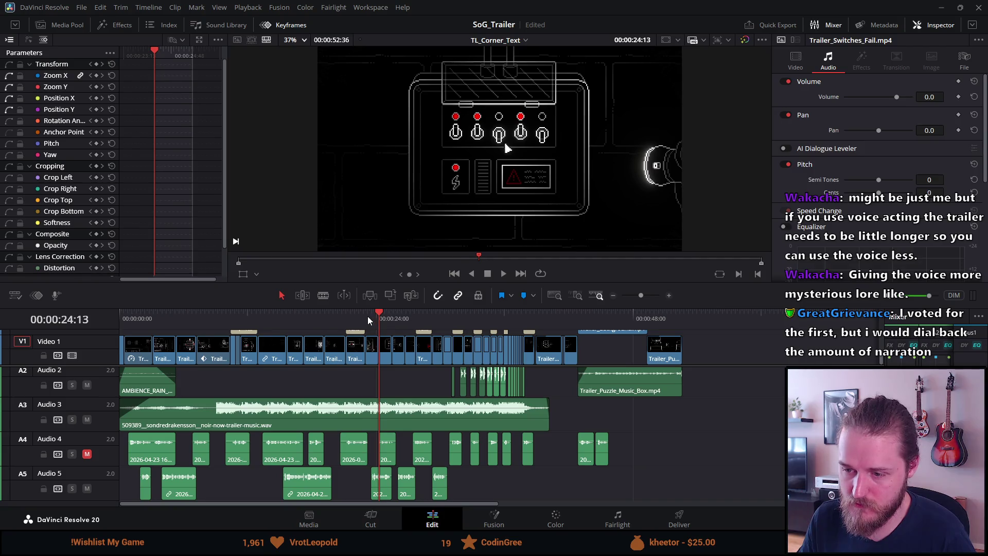
{"action": "left_click", "coordinate": [368, 316]}
{"action": "key", "text": "space"}
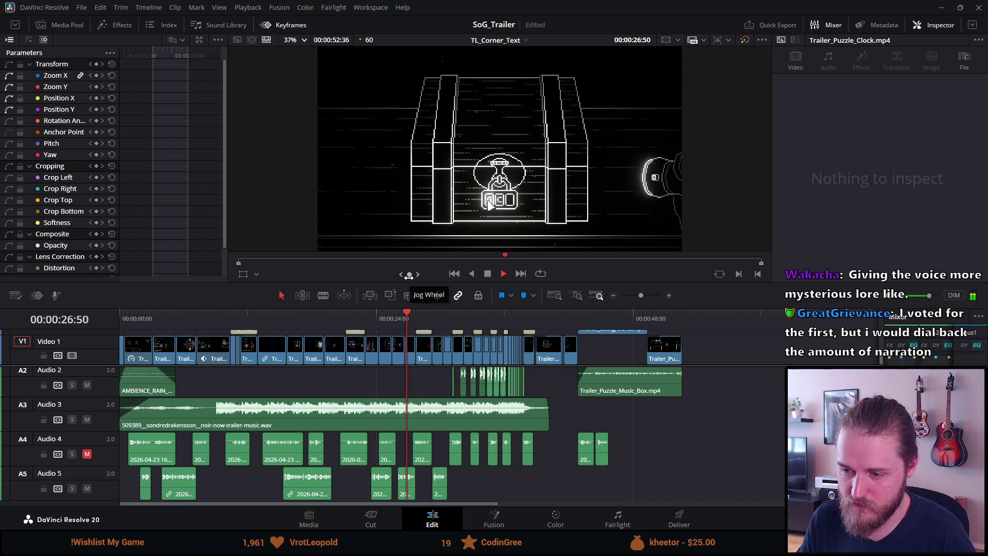
{"action": "key", "text": "space"}
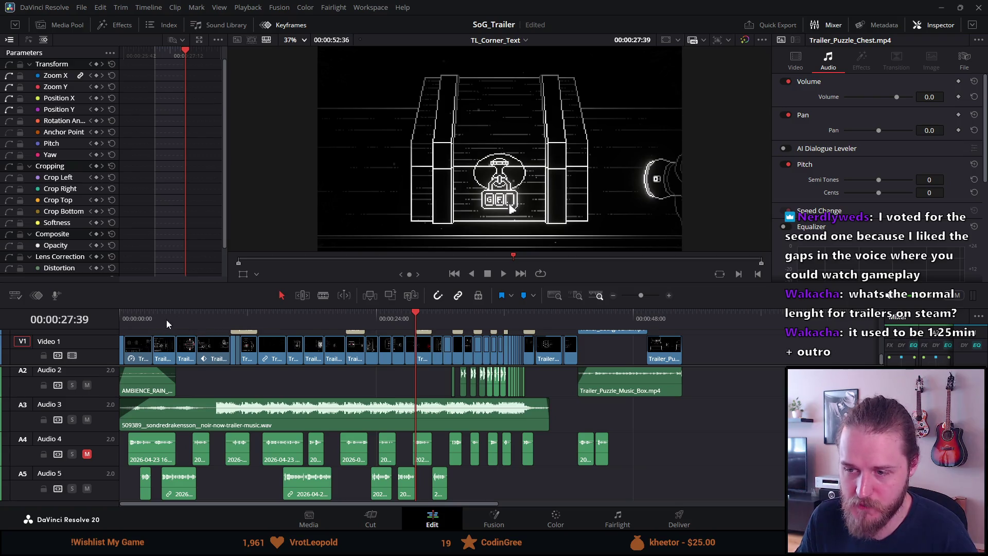
- Scroll the track area to reveal Audio 1 plus the Video 2 and Video 3 title tracks
{"action": "mouse_move", "coordinate": [272, 414]}
{"action": "scroll", "coordinate": [272, 415], "scroll_direction": "up", "scroll_amount": 2}
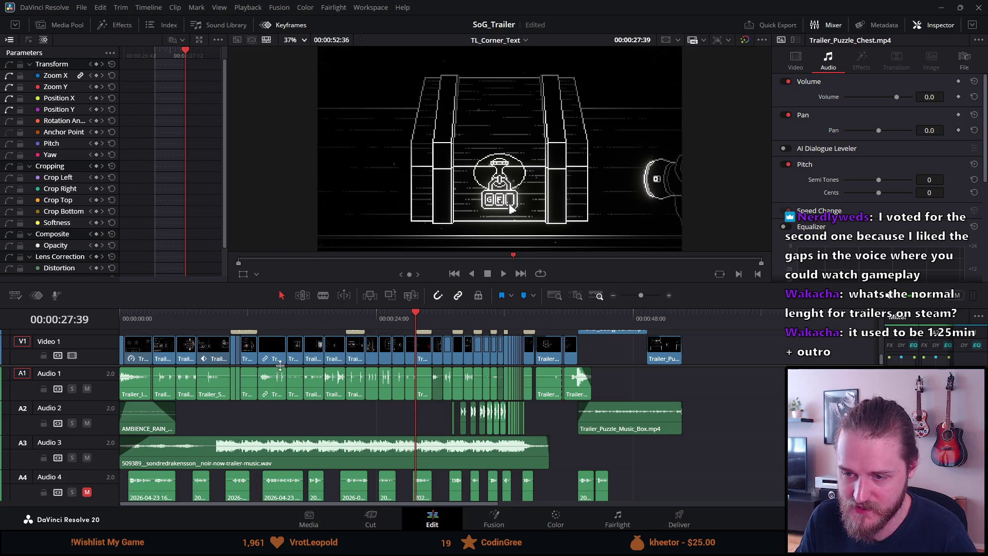
{"action": "scroll", "coordinate": [280, 368], "scroll_direction": "up", "scroll_amount": 3}
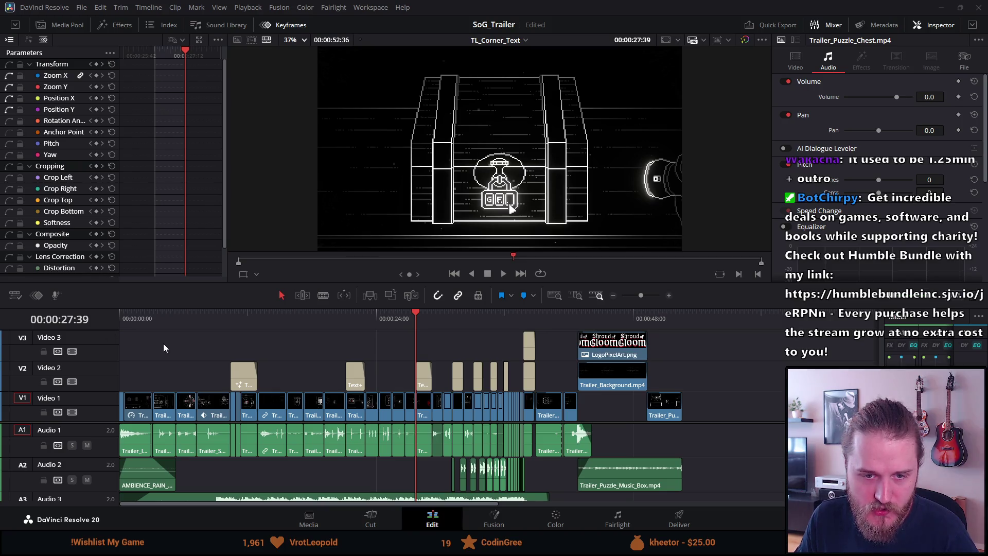
{"action": "right_click", "coordinate": [160, 427]}
{"action": "left_click", "coordinate": [160, 371]}
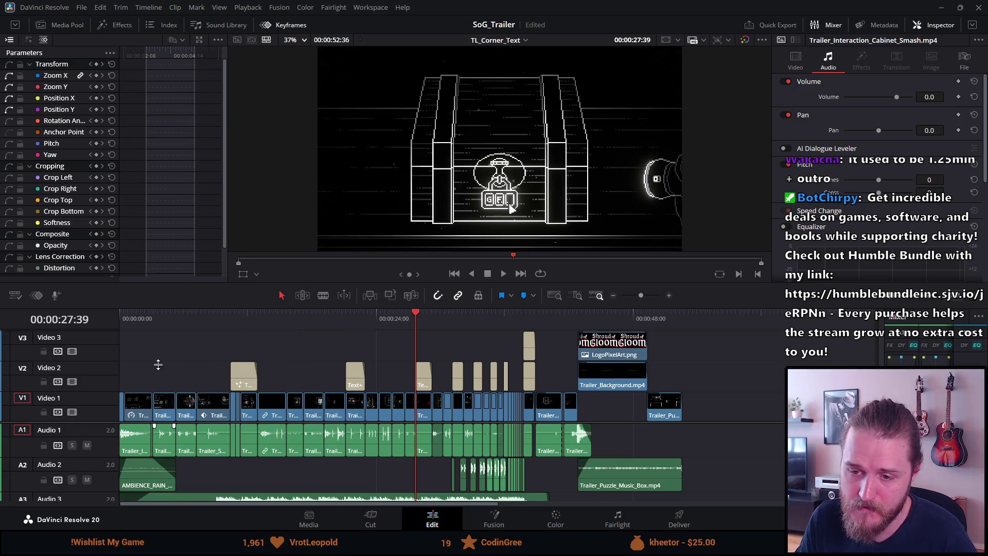
{"action": "scroll", "coordinate": [183, 423], "scroll_direction": "down", "scroll_amount": 3}
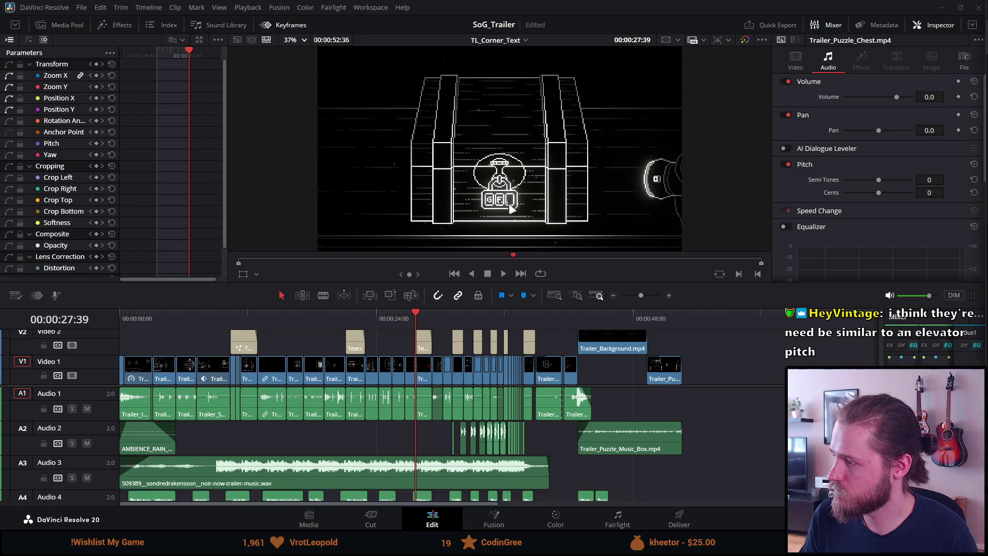
- Switch to the Similar Games database and glance at The Room's Steam page
{"action": "key", "text": "alt+Tab"}
{"action": "scroll", "coordinate": [388, 259], "scroll_direction": "down", "scroll_amount": 10}
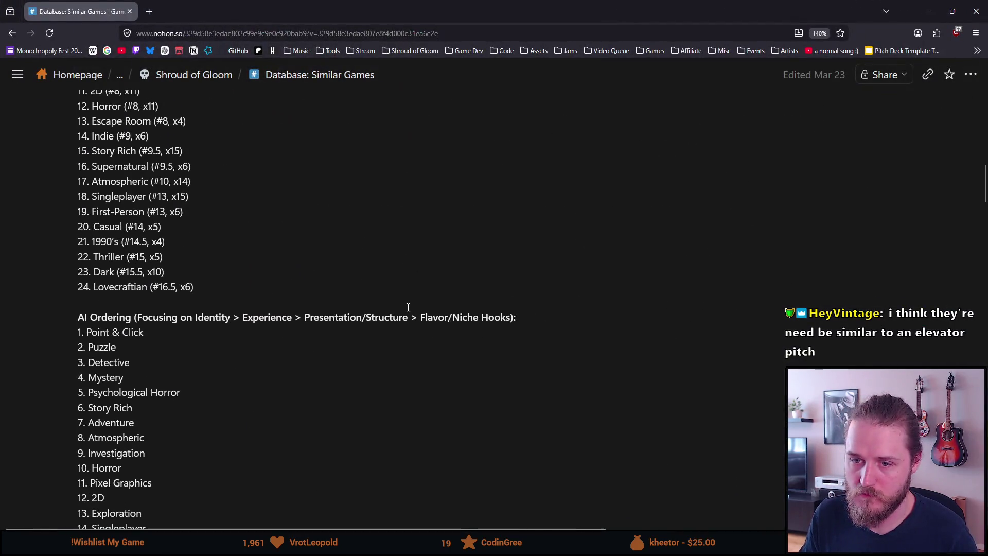
{"action": "left_click", "coordinate": [293, 304]}
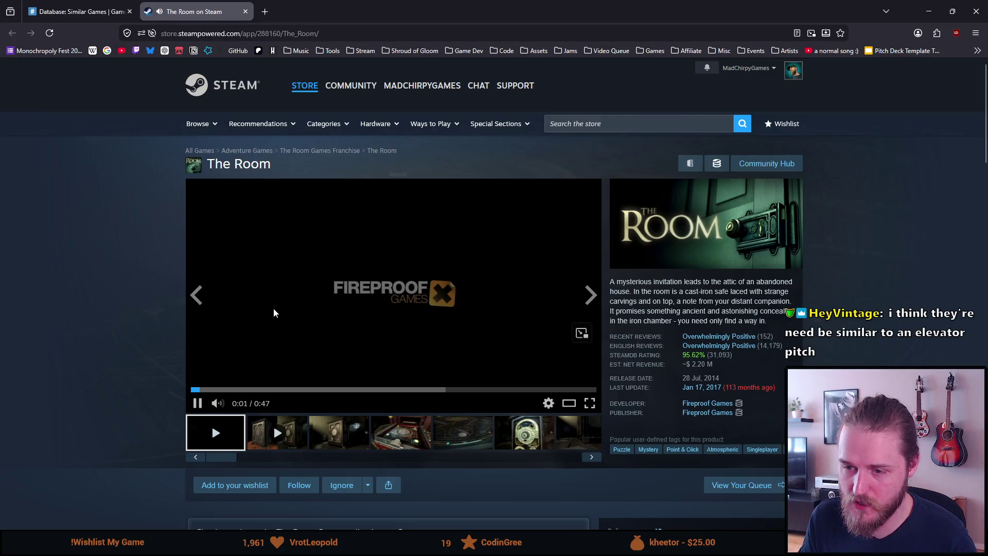
{"action": "left_click", "coordinate": [246, 11]}
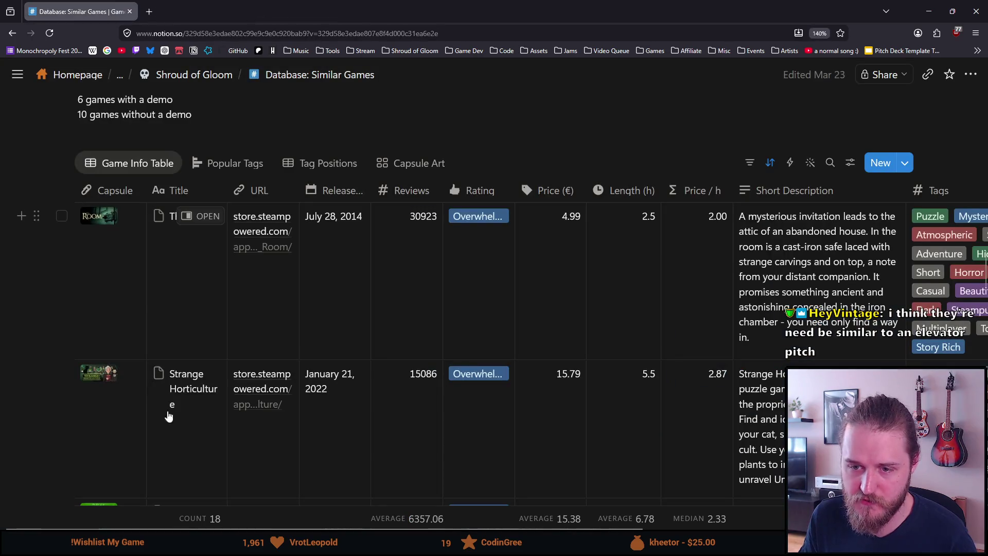
- Check Strange Horticulture's second Steam trailer, then close its page
{"action": "left_click", "coordinate": [258, 404]}
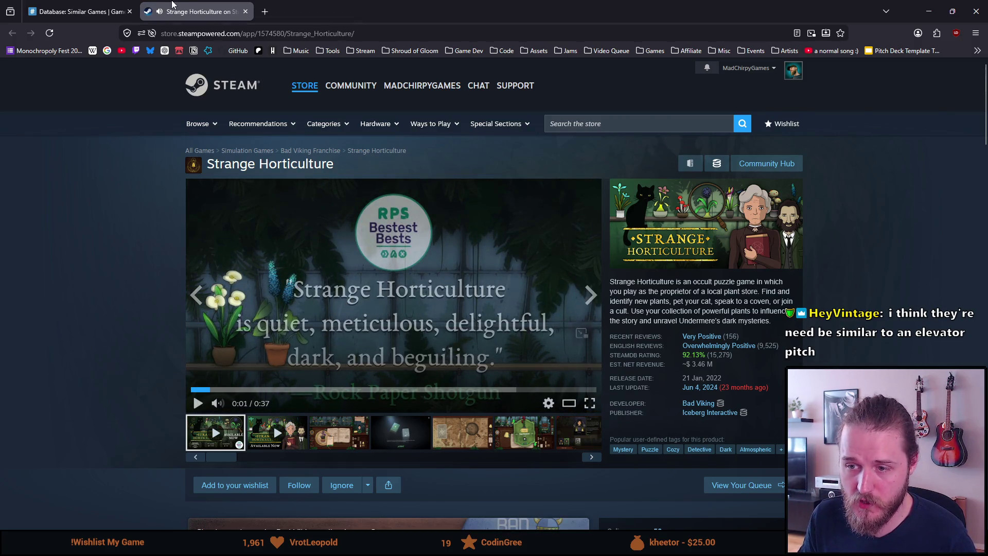
{"action": "left_click", "coordinate": [277, 433]}
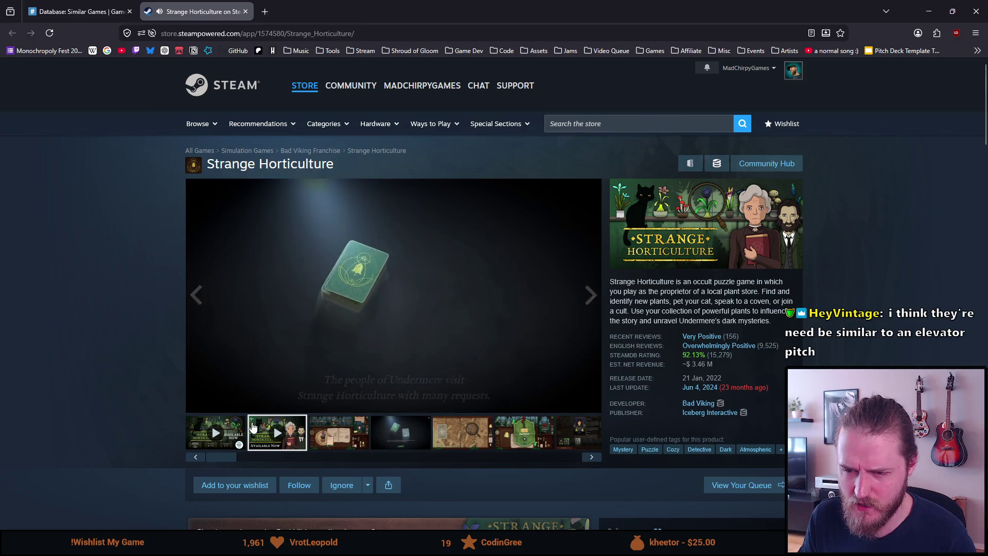
{"action": "left_click", "coordinate": [273, 311]}
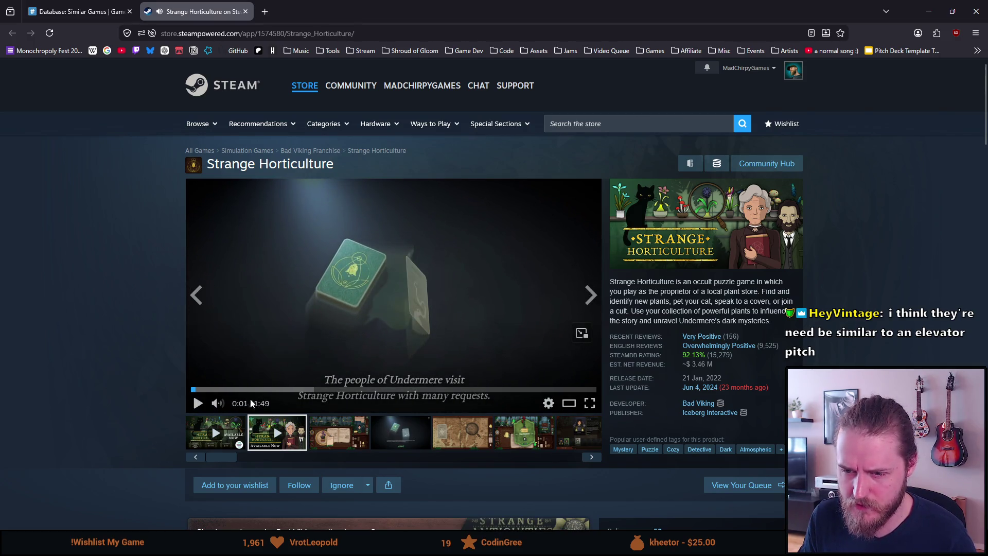
{"action": "left_click", "coordinate": [245, 11]}
- Open The Case of the Golden Idol's Steam page and start its trailer
{"action": "scroll", "coordinate": [183, 276], "scroll_direction": "down", "scroll_amount": 3}
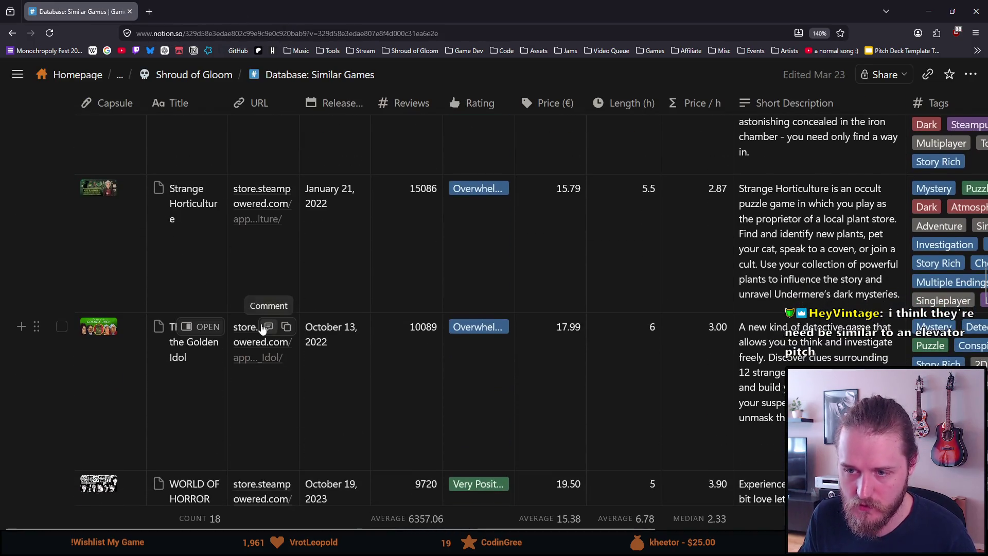
{"action": "left_click", "coordinate": [245, 350]}
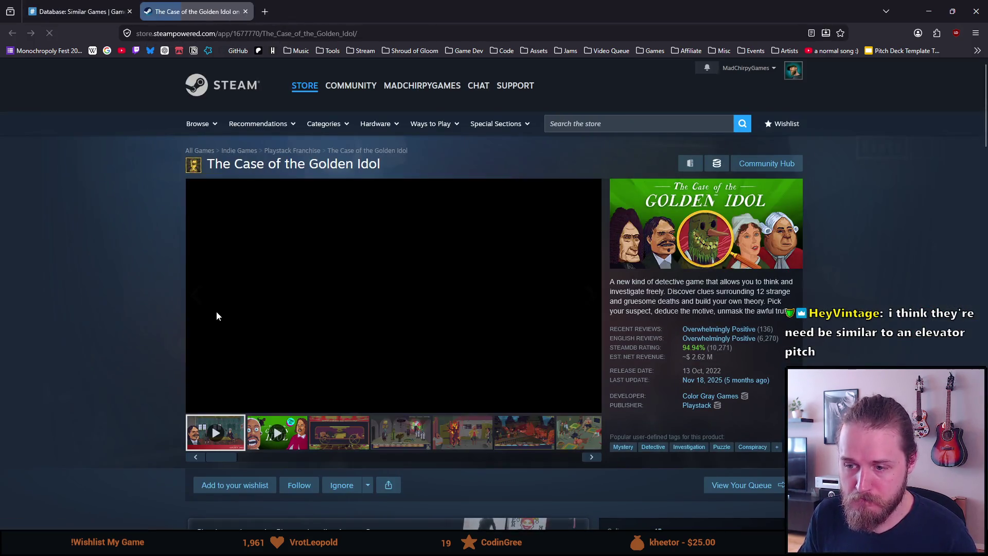
{"action": "scroll", "coordinate": [219, 311], "scroll_direction": "down", "scroll_amount": 2}
{"action": "scroll", "coordinate": [224, 312], "scroll_direction": "up", "scroll_amount": 1}
{"action": "left_click", "coordinate": [319, 216]}
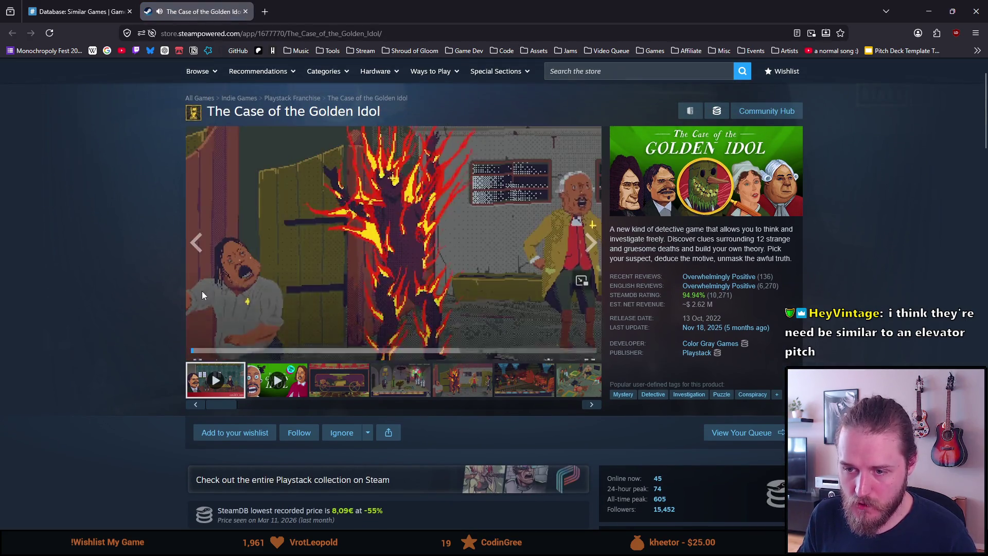
{"action": "left_click", "coordinate": [77, 12]}
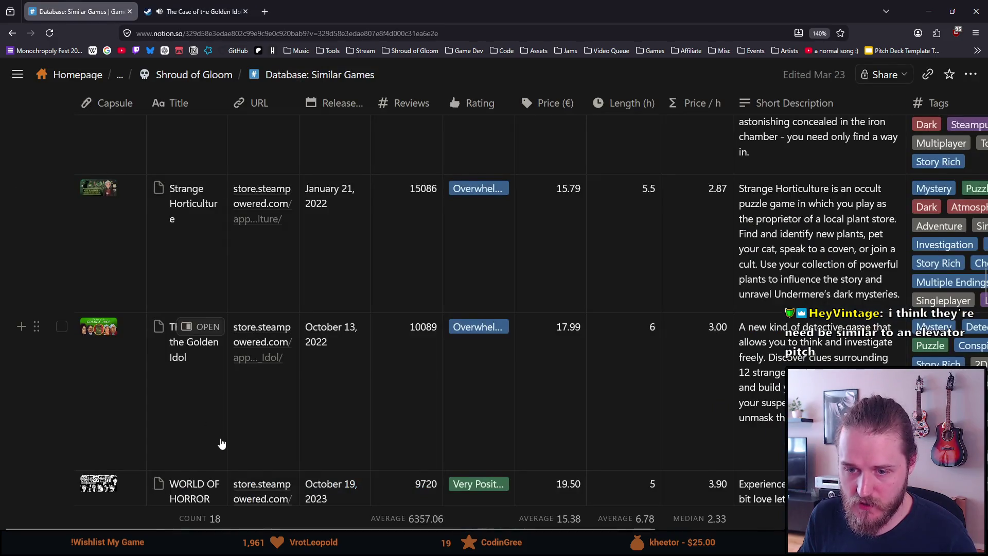
- Open WORLD OF HORROR's Steam page and watch its V1.0 Release Date Trailer
{"action": "scroll", "coordinate": [292, 349], "scroll_direction": "down", "scroll_amount": 3}
{"action": "left_click", "coordinate": [264, 330]}
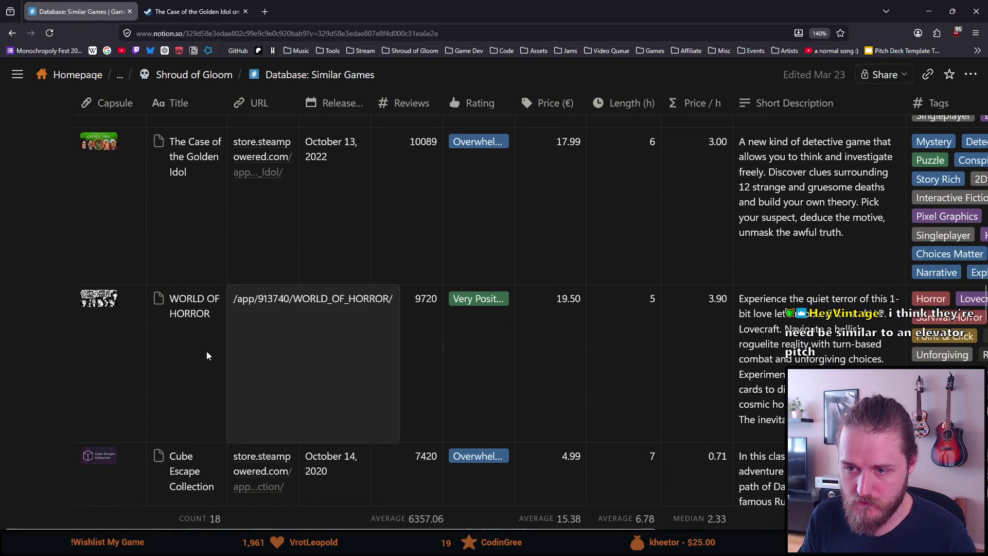
{"action": "key", "text": "Escape"}
{"action": "left_click", "coordinate": [249, 311]}
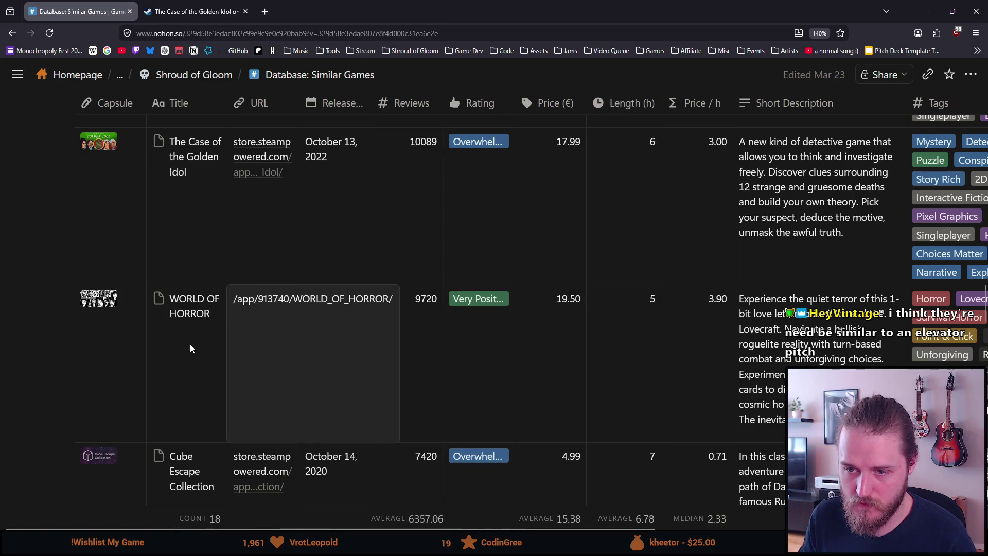
{"action": "key", "text": "Escape"}
{"action": "left_click", "coordinate": [247, 345]}
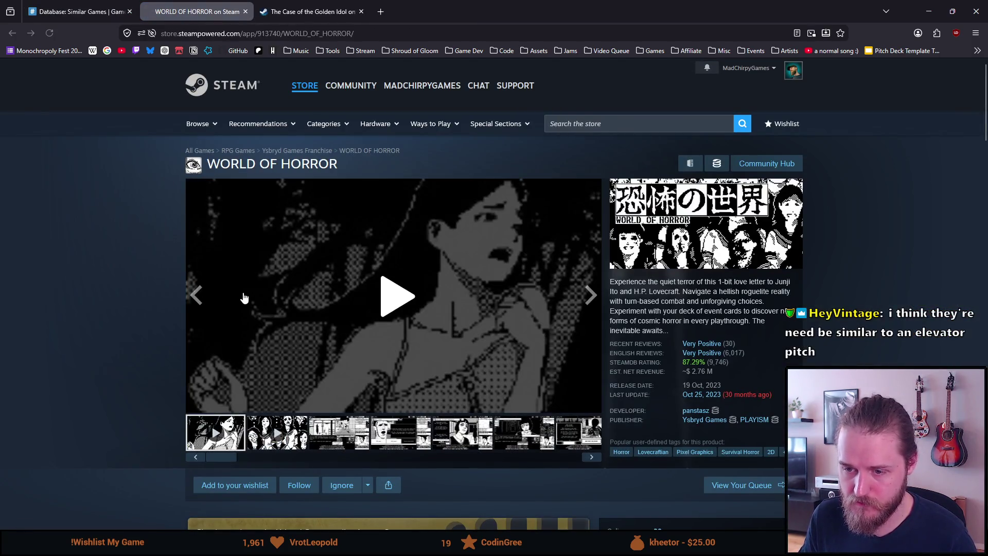
{"action": "left_click", "coordinate": [244, 298]}
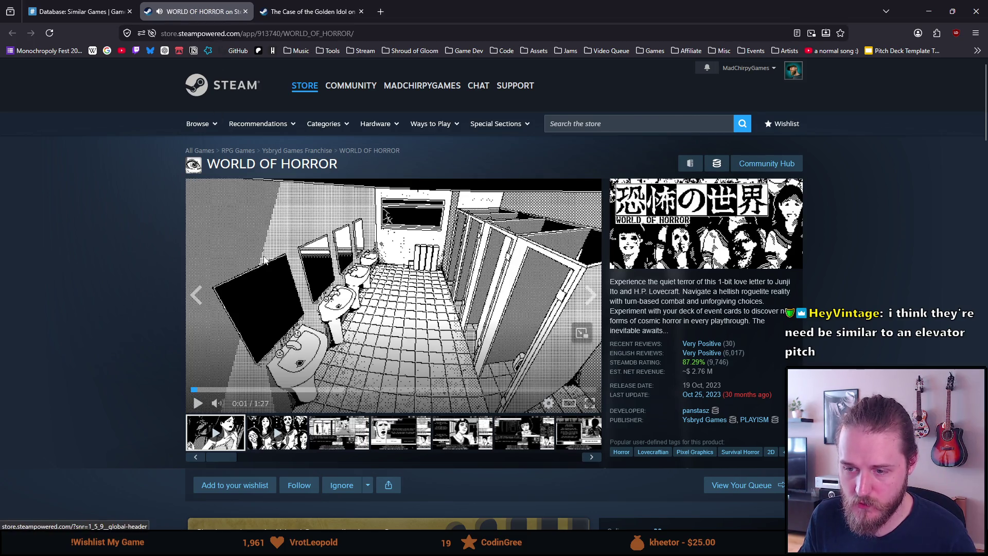
{"action": "left_click", "coordinate": [272, 435]}
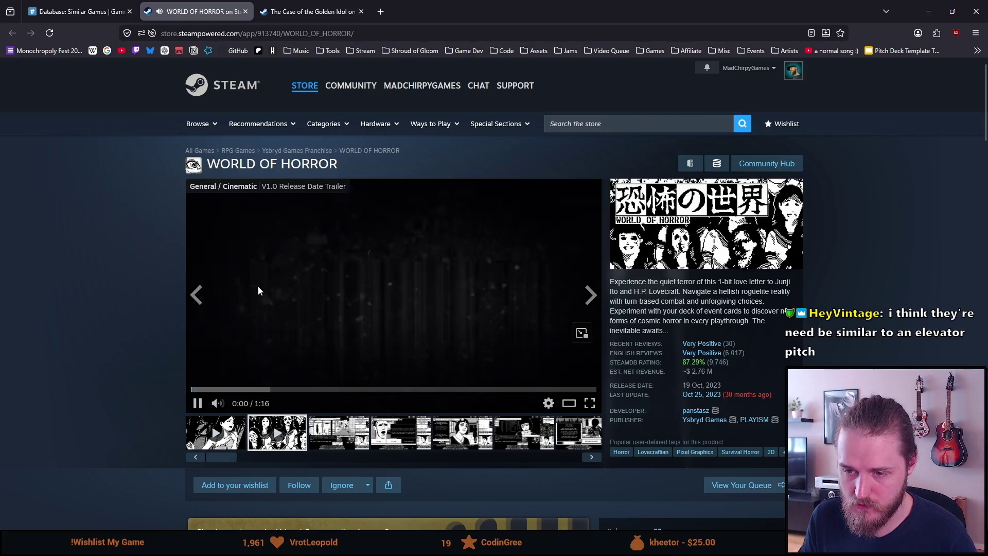
- Look over the Cube Escape Collection and The House of Da Vinci Steam pages
{"action": "left_click", "coordinate": [77, 12]}
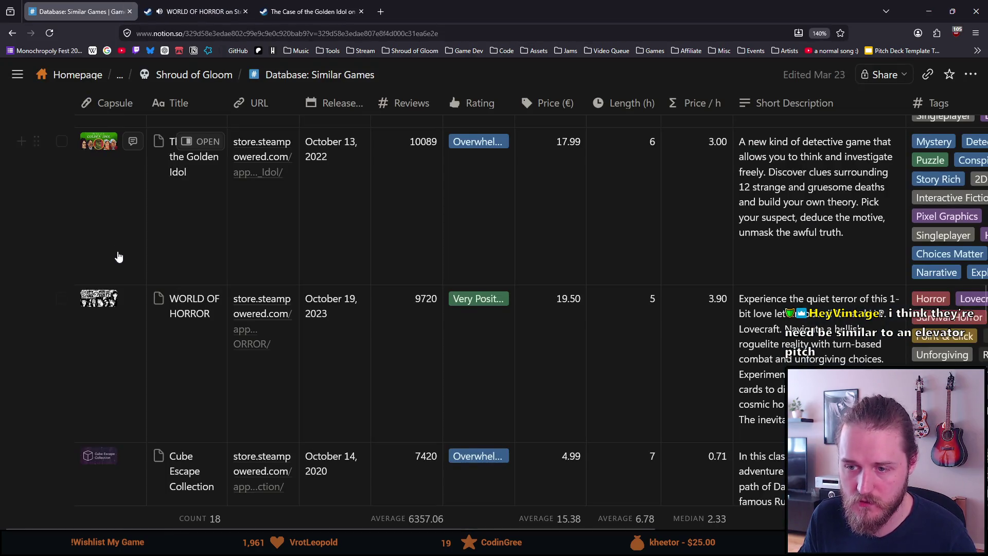
{"action": "scroll", "coordinate": [117, 258], "scroll_direction": "down", "scroll_amount": 3}
{"action": "left_click", "coordinate": [252, 390]}
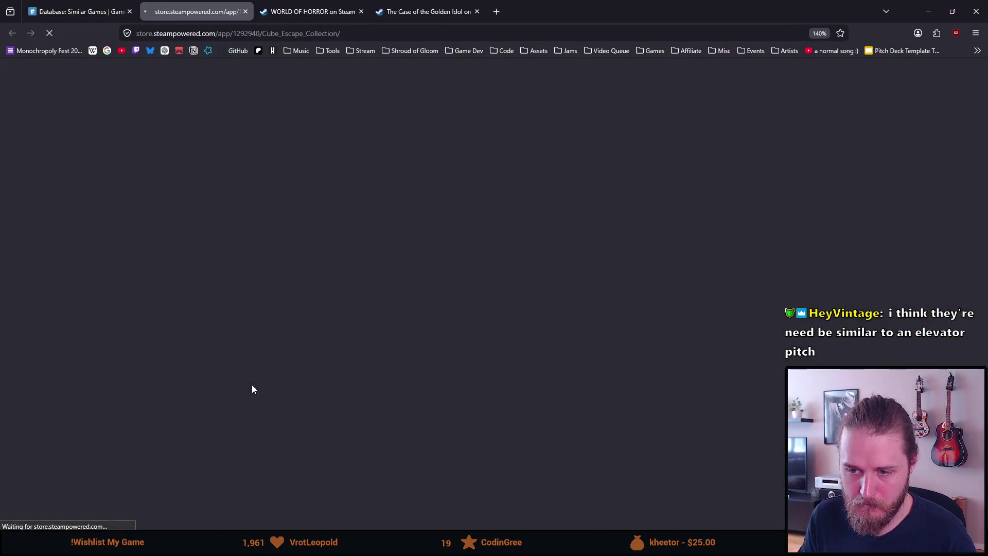
{"action": "scroll", "coordinate": [232, 309], "scroll_direction": "down", "scroll_amount": 2}
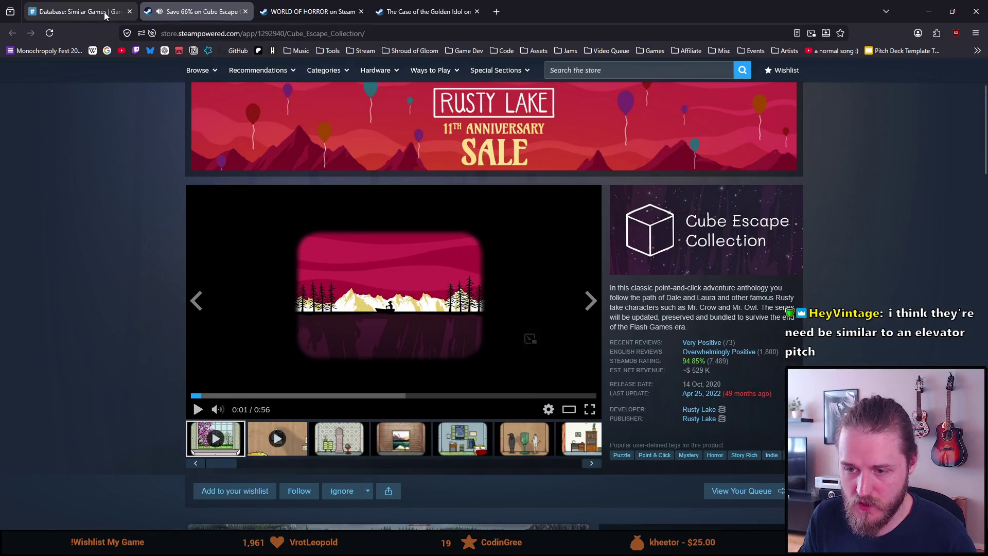
{"action": "left_click", "coordinate": [70, 4]}
{"action": "scroll", "coordinate": [133, 331], "scroll_direction": "down", "scroll_amount": 5}
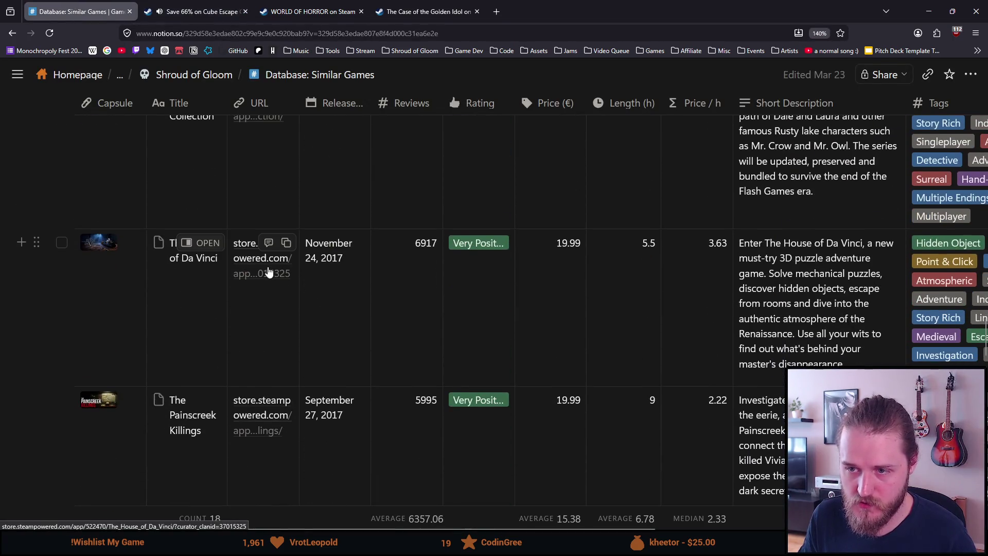
{"action": "left_click", "coordinate": [268, 271]}
{"action": "scroll", "coordinate": [193, 261], "scroll_direction": "down", "scroll_amount": 2}
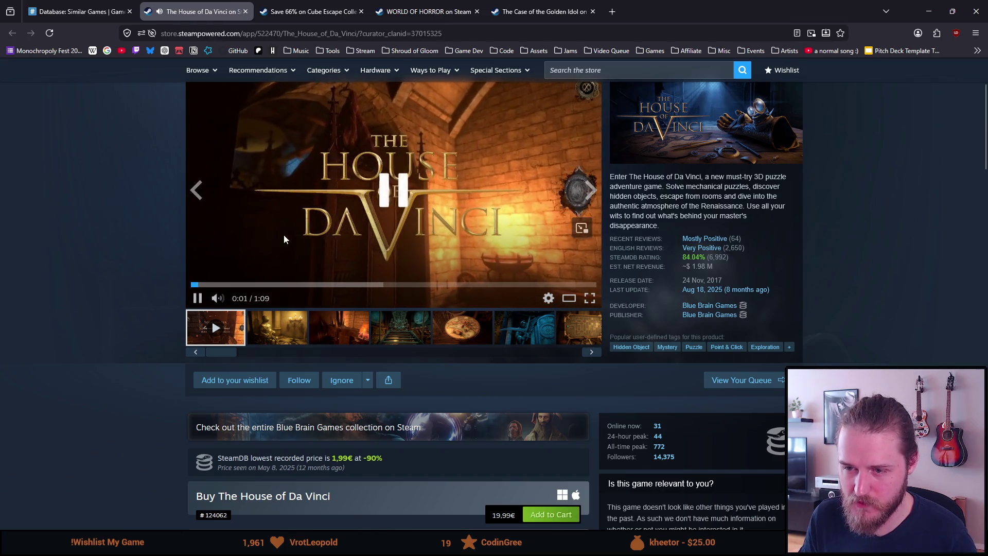
{"action": "left_click", "coordinate": [245, 12]}
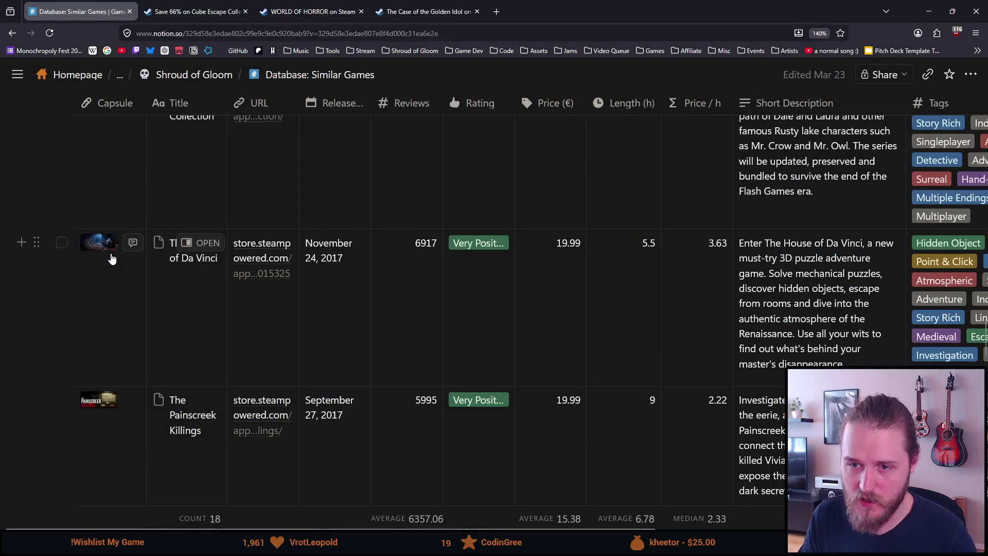
- Check The Painscreek Killings trailer, then open The Darkside Detective's Steam page
{"action": "scroll", "coordinate": [112, 259], "scroll_direction": "down", "scroll_amount": 1}
{"action": "left_click", "coordinate": [258, 335]}
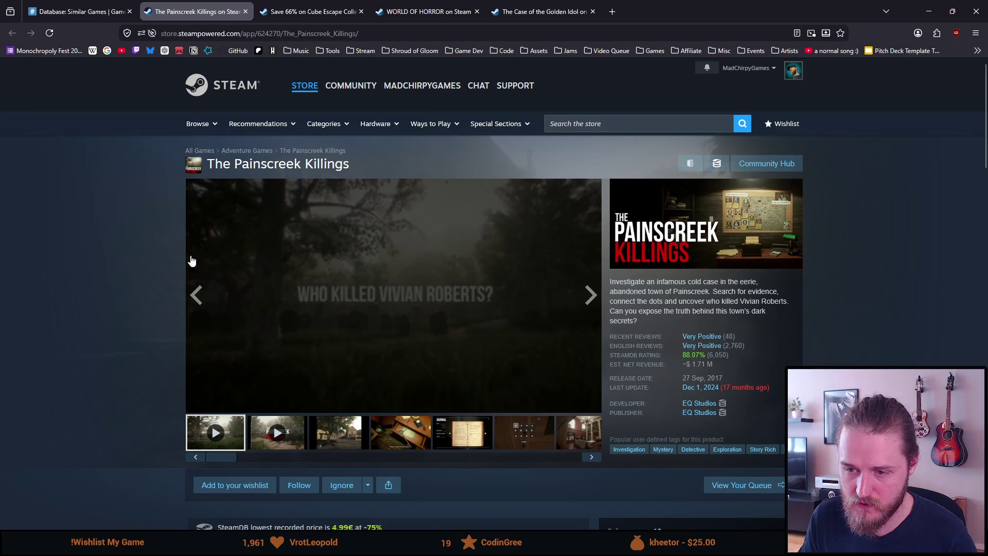
{"action": "left_click", "coordinate": [333, 265]}
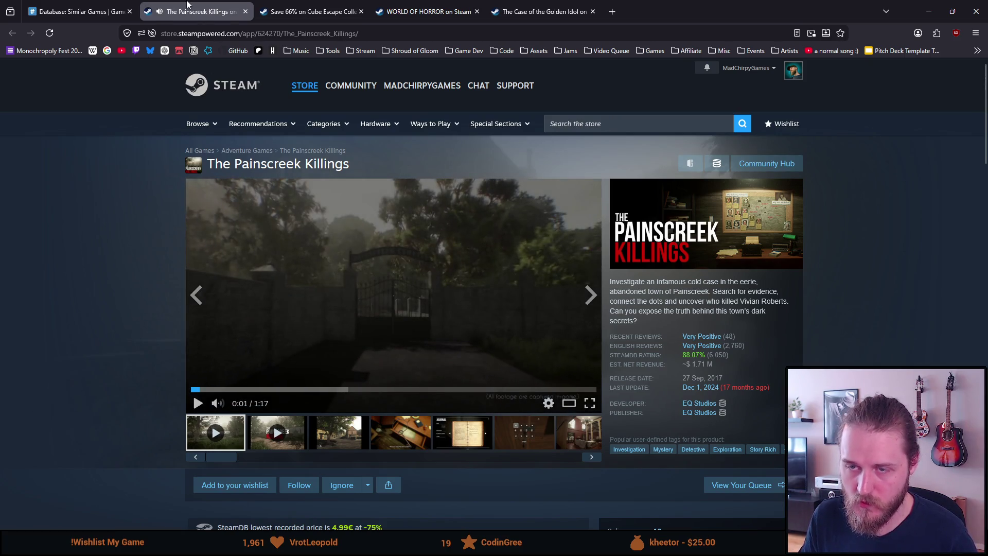
{"action": "left_click", "coordinate": [245, 11]}
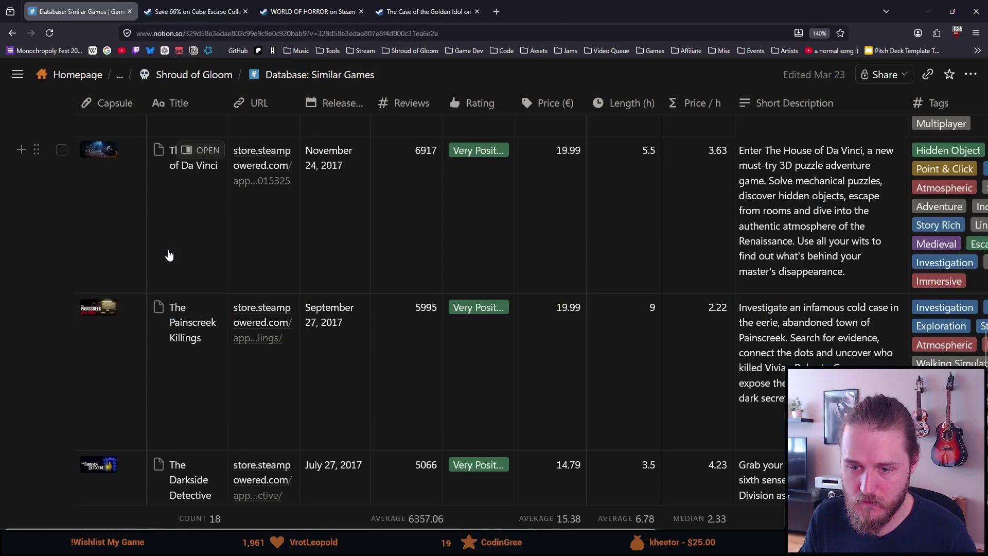
{"action": "scroll", "coordinate": [268, 260], "scroll_direction": "down", "scroll_amount": 4}
{"action": "left_click", "coordinate": [252, 221]}
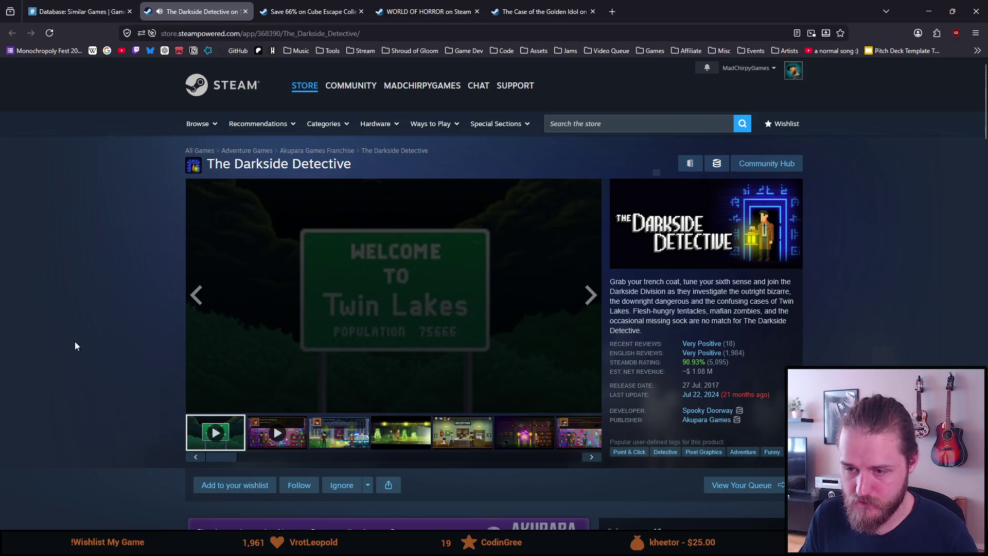
{"action": "left_click", "coordinate": [110, 11]}
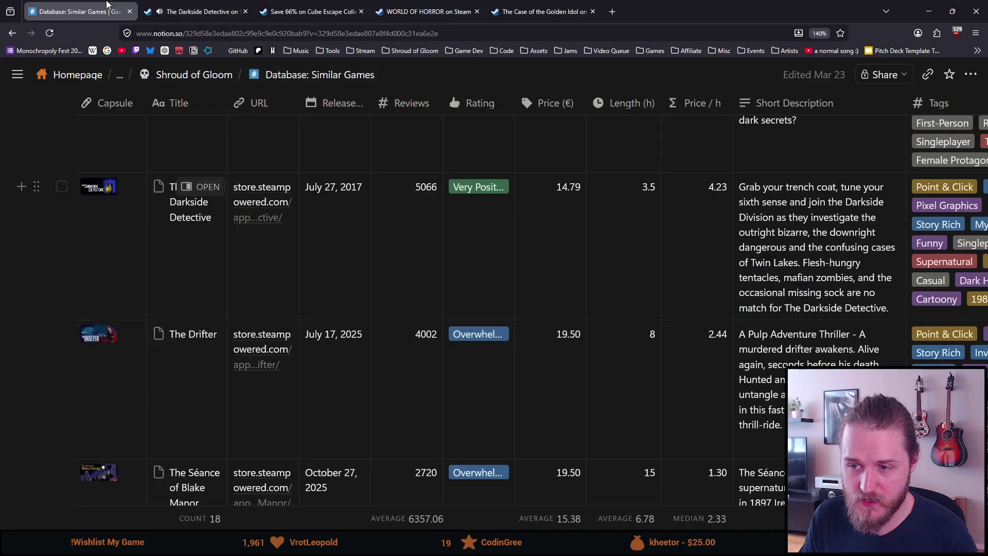
- Review The Drifter's trailer and The Séance of Blake Manor's launch trailer
{"action": "scroll", "coordinate": [206, 195], "scroll_direction": "down", "scroll_amount": 4}
{"action": "left_click", "coordinate": [267, 180]}
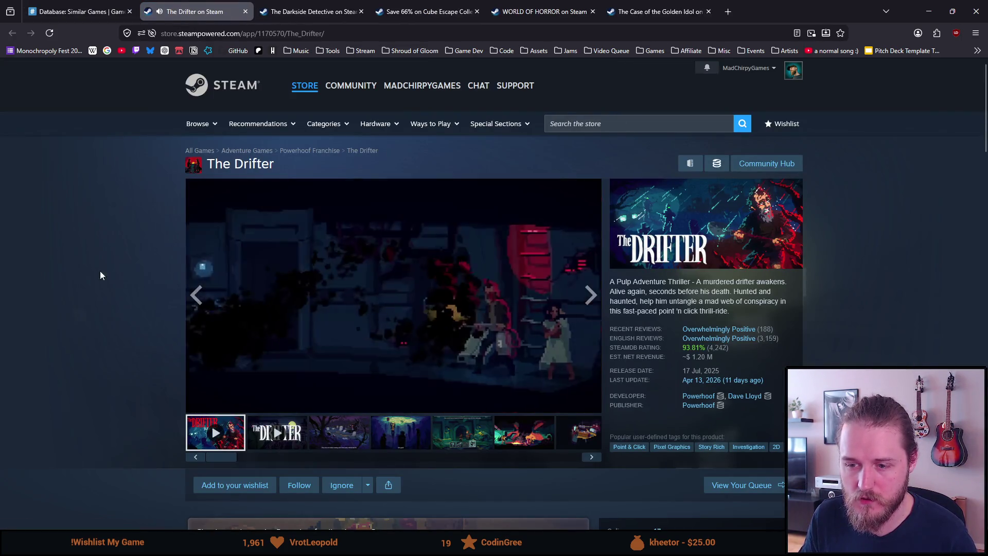
{"action": "left_click", "coordinate": [300, 267]}
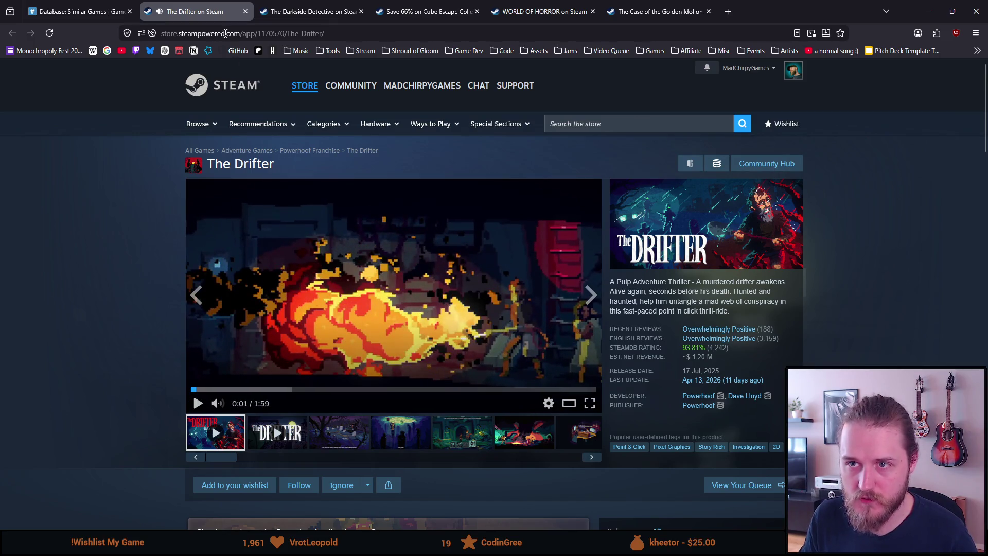
{"action": "left_click", "coordinate": [244, 11]}
{"action": "scroll", "coordinate": [168, 188], "scroll_direction": "down", "scroll_amount": 2}
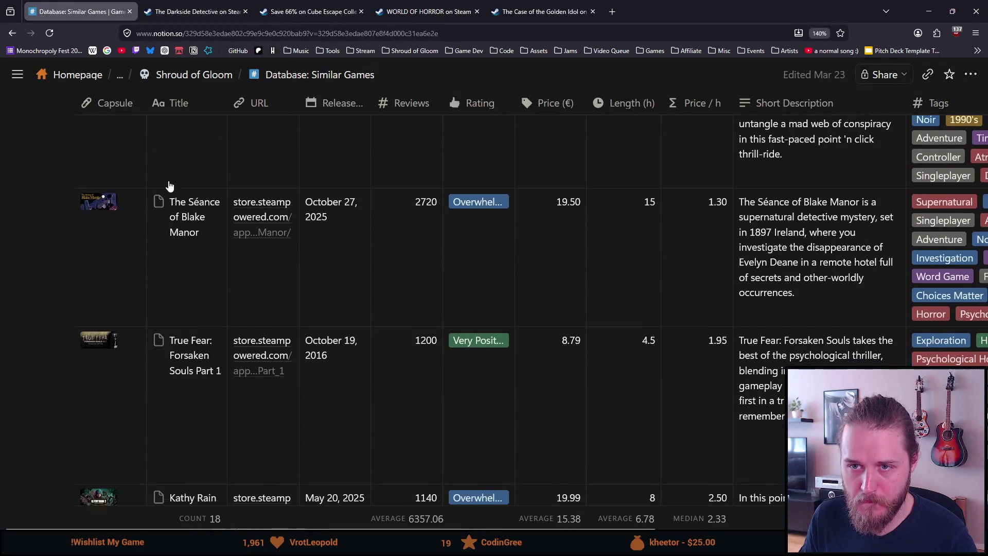
{"action": "left_click", "coordinate": [249, 227]}
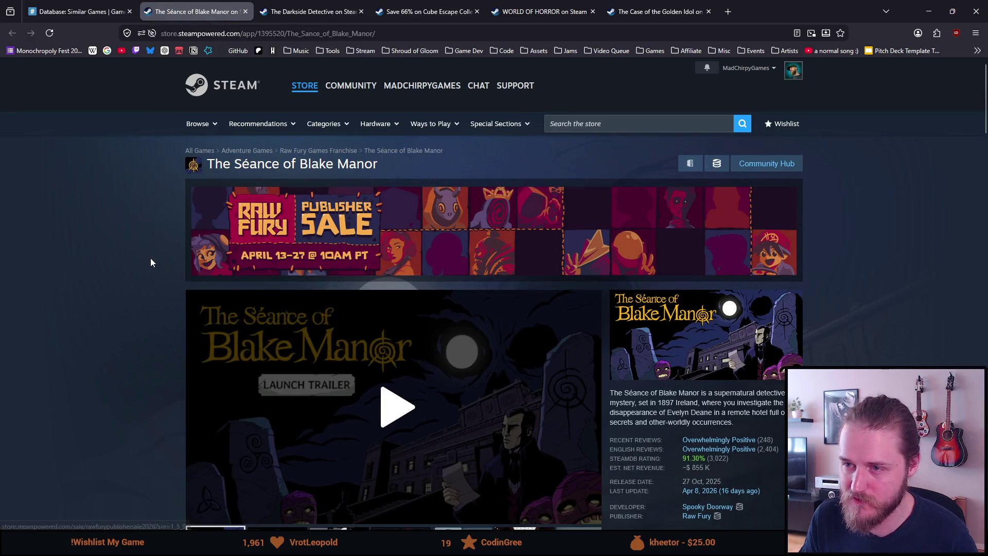
{"action": "scroll", "coordinate": [150, 262], "scroll_direction": "down", "scroll_amount": 2}
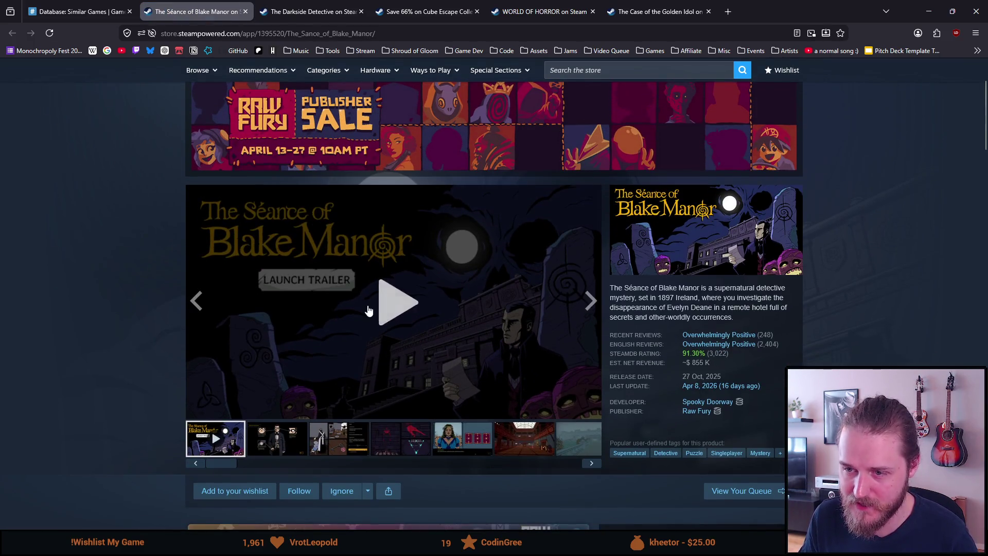
{"action": "left_click", "coordinate": [369, 310]}
{"action": "left_click", "coordinate": [329, 276]}
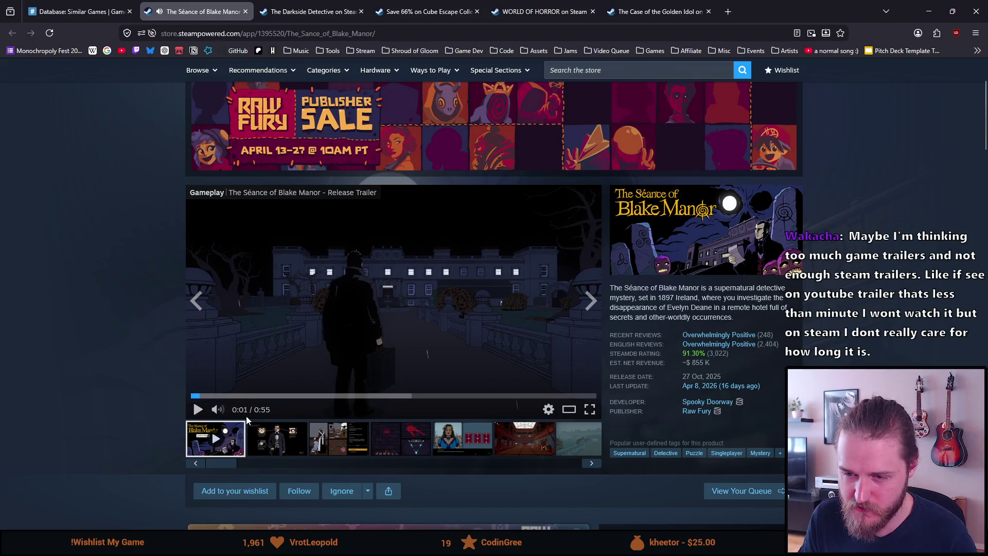
{"action": "left_click", "coordinate": [245, 11]}
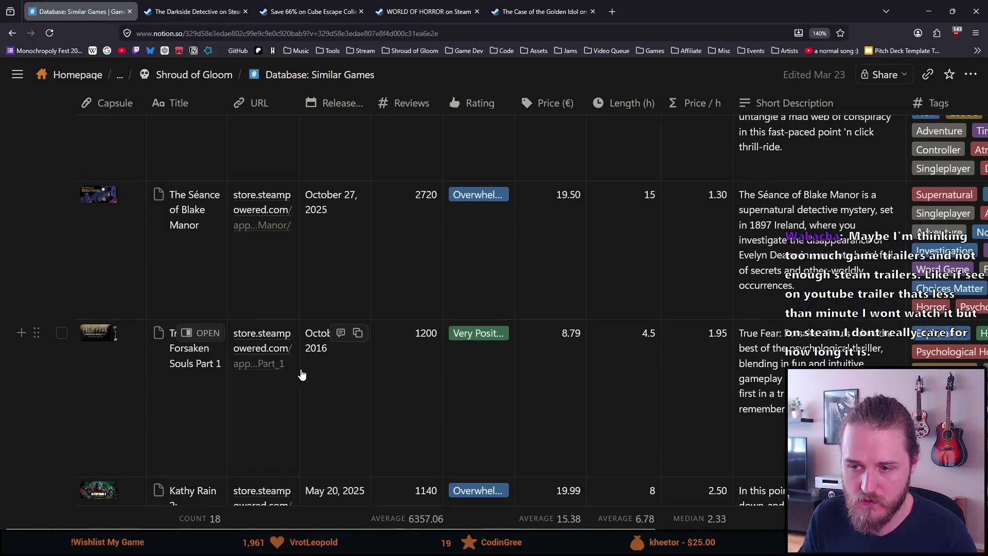
- Look at True Fear: Forsaken Souls and the Kathy Rain 2: Soothsayer trailer
{"action": "left_click", "coordinate": [271, 364]}
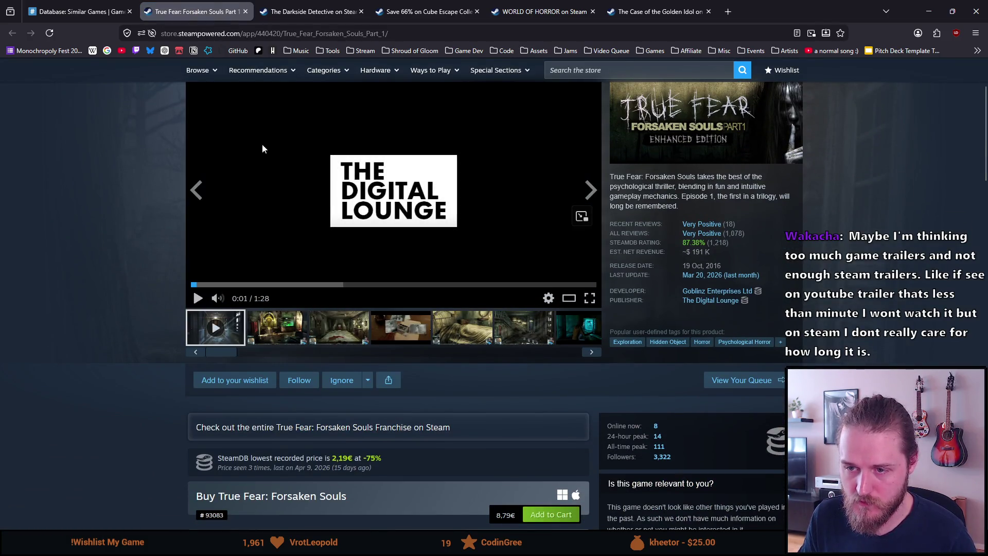
{"action": "left_click", "coordinate": [78, 12]}
{"action": "scroll", "coordinate": [145, 248], "scroll_direction": "down", "scroll_amount": 2}
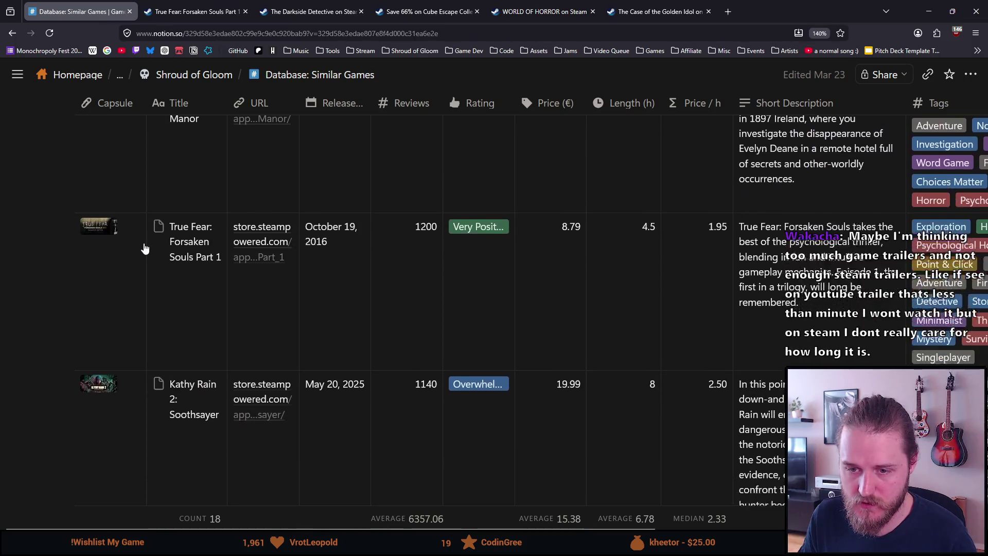
{"action": "scroll", "coordinate": [145, 249], "scroll_direction": "down", "scroll_amount": 5}
{"action": "left_click", "coordinate": [258, 143]}
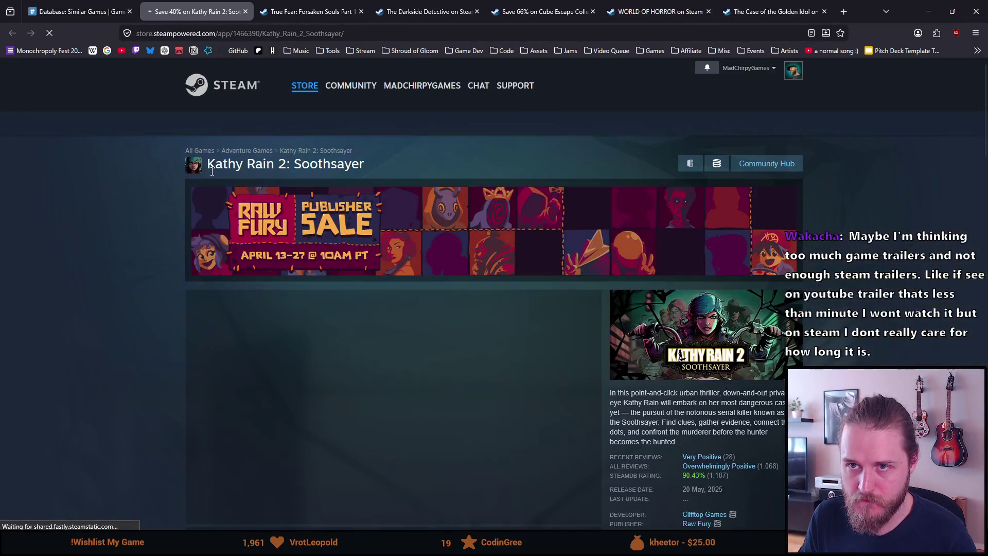
{"action": "scroll", "coordinate": [323, 268], "scroll_direction": "down", "scroll_amount": 3}
{"action": "left_click", "coordinate": [324, 268]}
{"action": "left_click", "coordinate": [310, 255]}
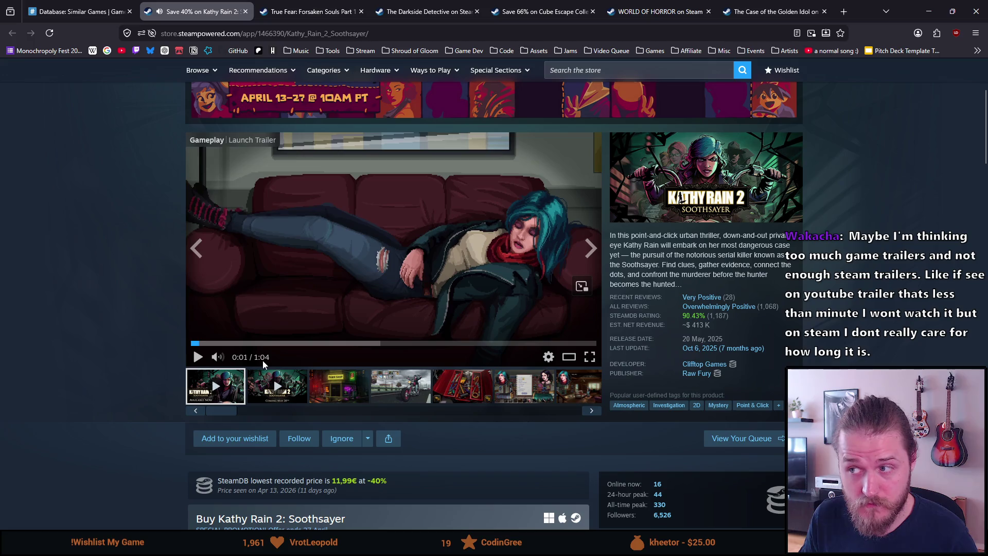
{"action": "left_click", "coordinate": [245, 12]}
- Check the Foolish Mortals and The Dark Rites of Arkham trailers
{"action": "scroll", "coordinate": [258, 224], "scroll_direction": "down", "scroll_amount": 3}
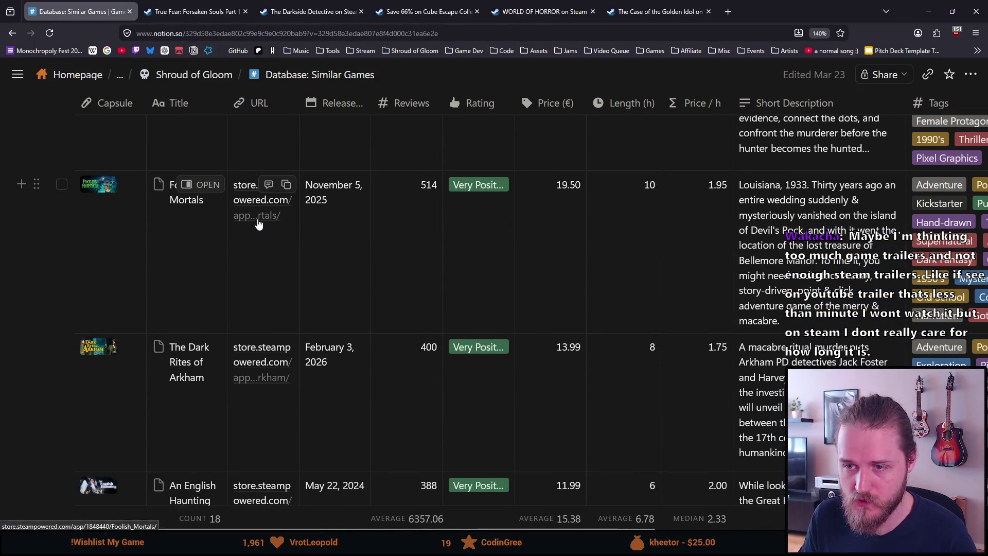
{"action": "left_click", "coordinate": [259, 223]}
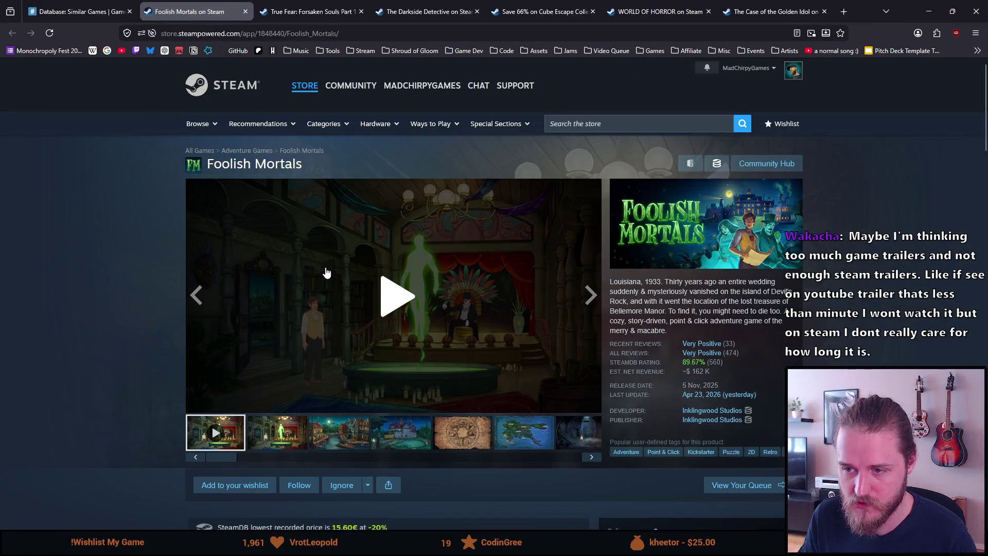
{"action": "left_click", "coordinate": [285, 289]}
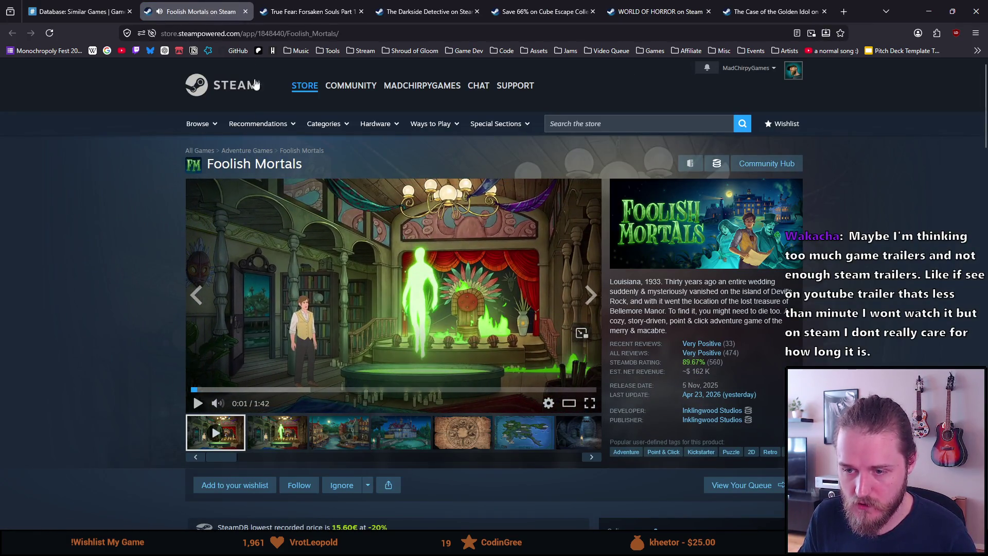
{"action": "left_click", "coordinate": [246, 11]}
{"action": "scroll", "coordinate": [252, 234], "scroll_direction": "down", "scroll_amount": 3}
{"action": "left_click", "coordinate": [249, 194]}
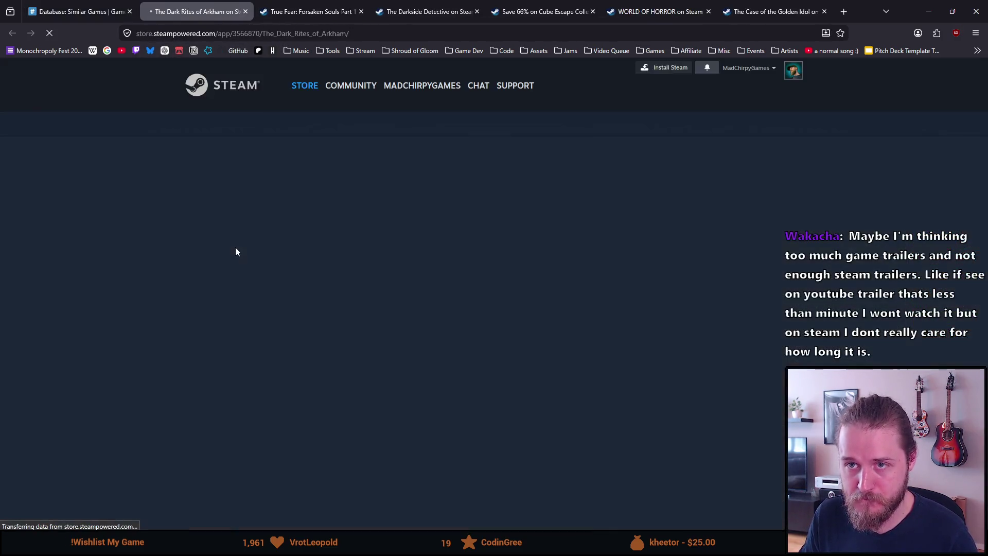
{"action": "left_click", "coordinate": [314, 281]}
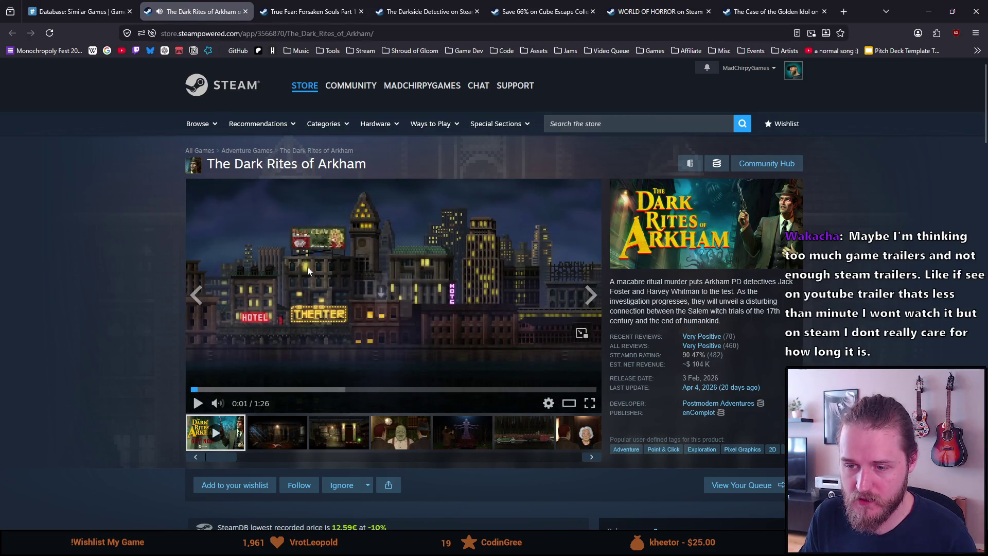
{"action": "left_click", "coordinate": [246, 12]}
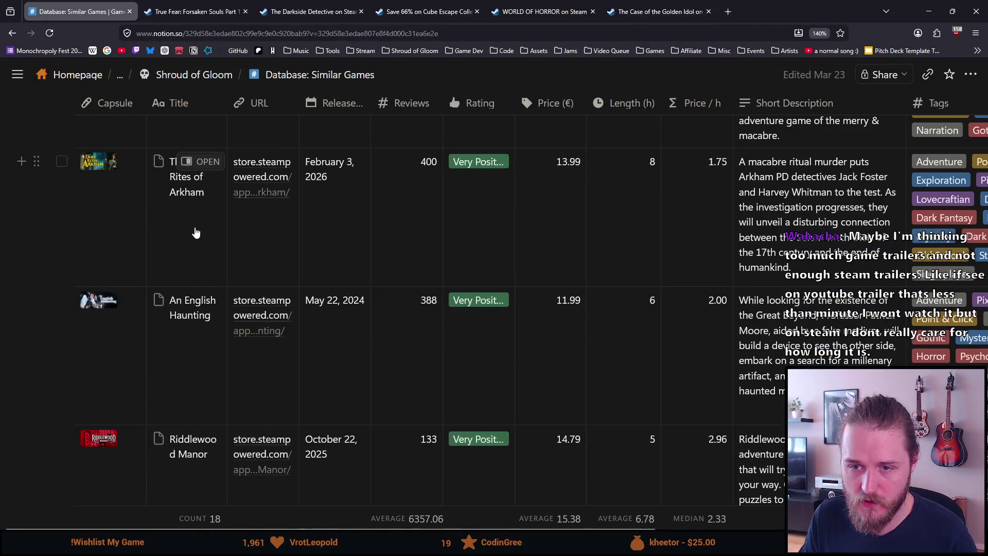
- Open the An English Haunting and Riddlewood Manor Steam pages
{"action": "left_click", "coordinate": [251, 329]}
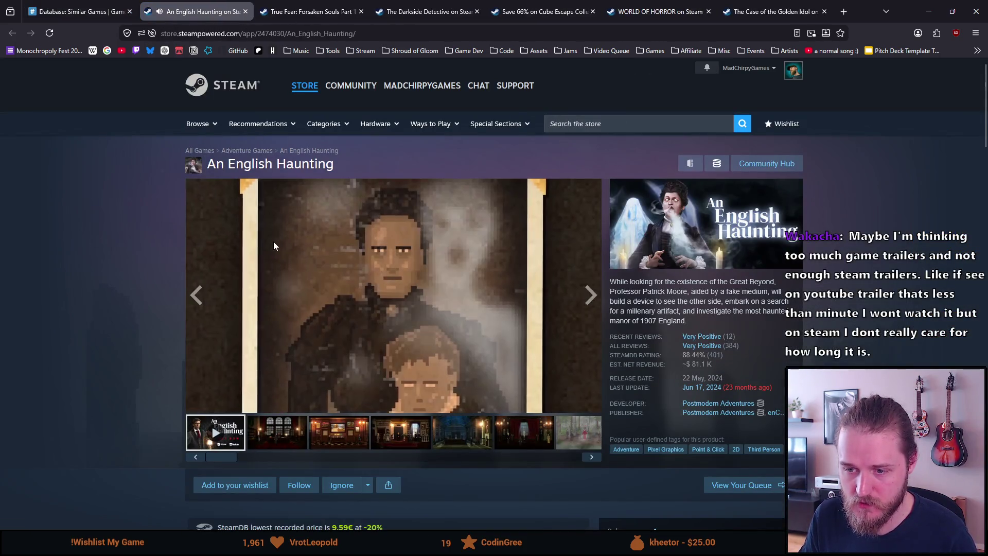
{"action": "left_click", "coordinate": [77, 12]}
{"action": "scroll", "coordinate": [260, 369], "scroll_direction": "down", "scroll_amount": 2}
{"action": "left_click", "coordinate": [260, 367]}
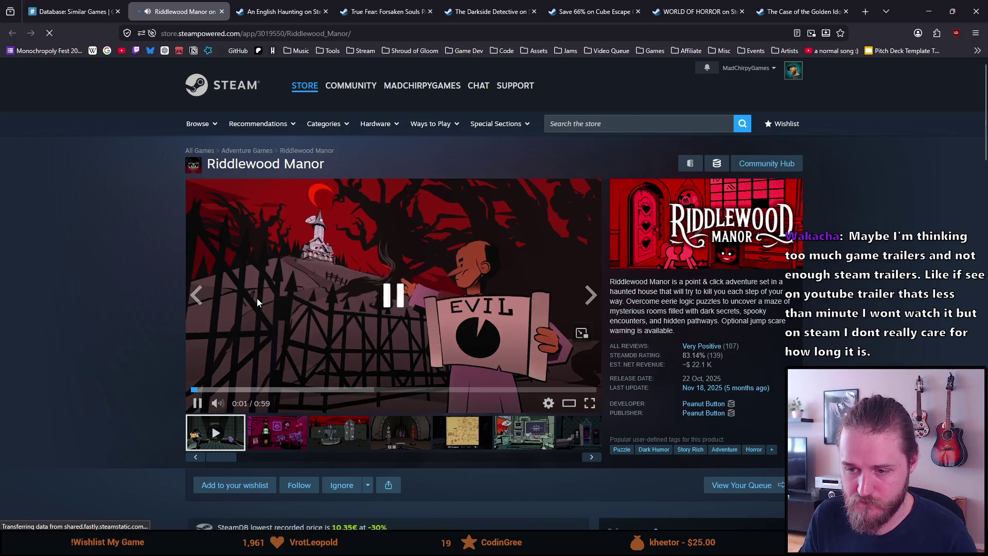
{"action": "left_click", "coordinate": [72, 11]}
{"action": "scroll", "coordinate": [146, 242], "scroll_direction": "down", "scroll_amount": 4}
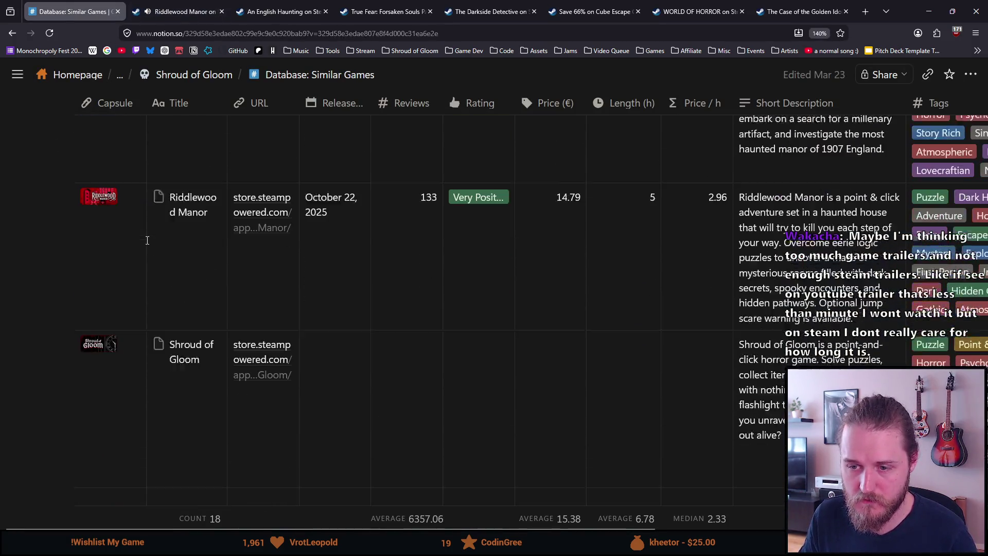
- Close the leftover Steam tabs, including Golden Idol, and switch back to DaVinci Resolve
{"action": "left_click", "coordinate": [221, 11]}
{"action": "left_click", "coordinate": [221, 11]}
{"action": "left_click", "coordinate": [222, 11]}
{"action": "left_click", "coordinate": [221, 12]}
{"action": "left_click", "coordinate": [222, 11]}
{"action": "left_click", "coordinate": [221, 12]}
{"action": "left_click", "coordinate": [231, 13]}
{"action": "left_click", "coordinate": [245, 11]}
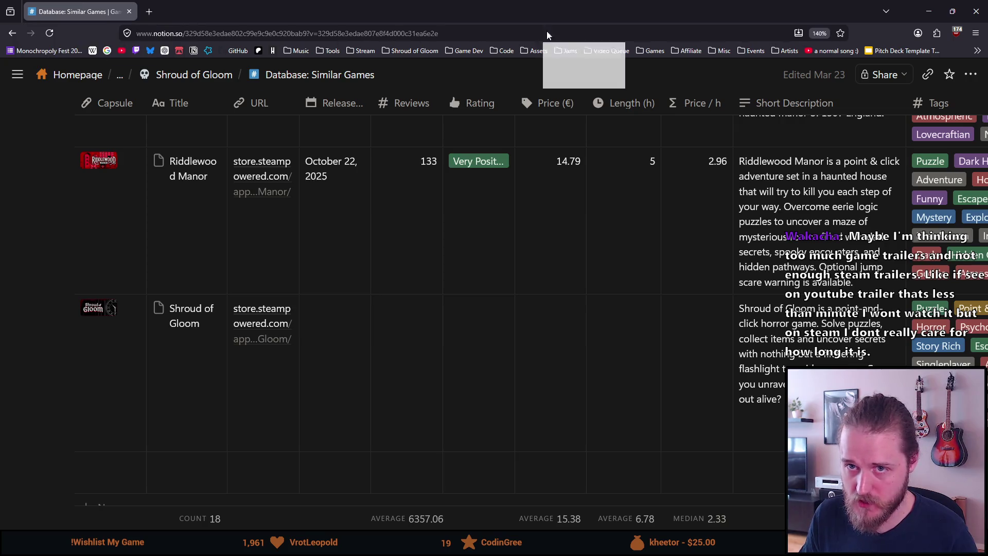
{"action": "key", "text": "alt+Tab"}
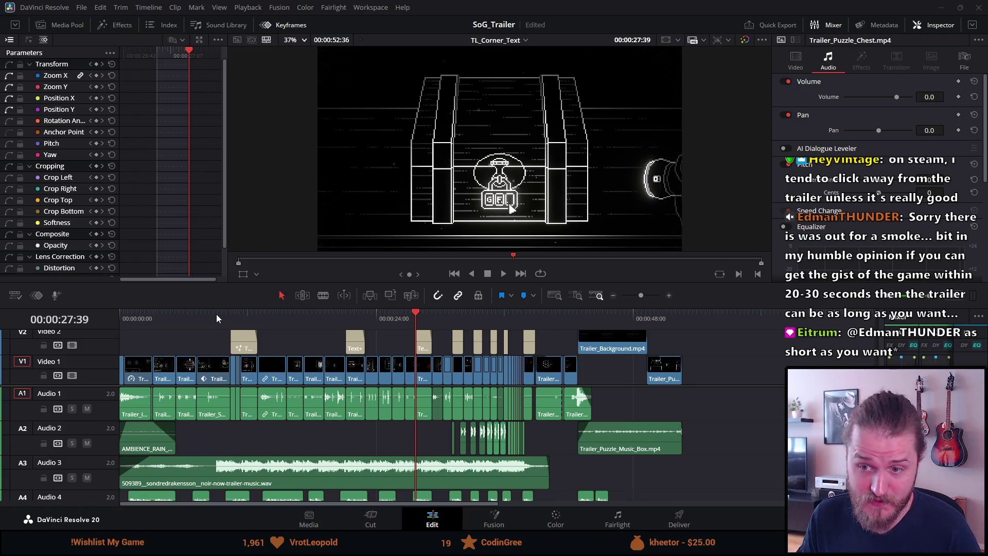
- Drag the playhead back to 00:00:00:00 on the Trailer_Intro.mp4 starry opening frame
{"action": "left_click_drag", "start_coordinate": [144, 316], "coordinate": [81, 304]}
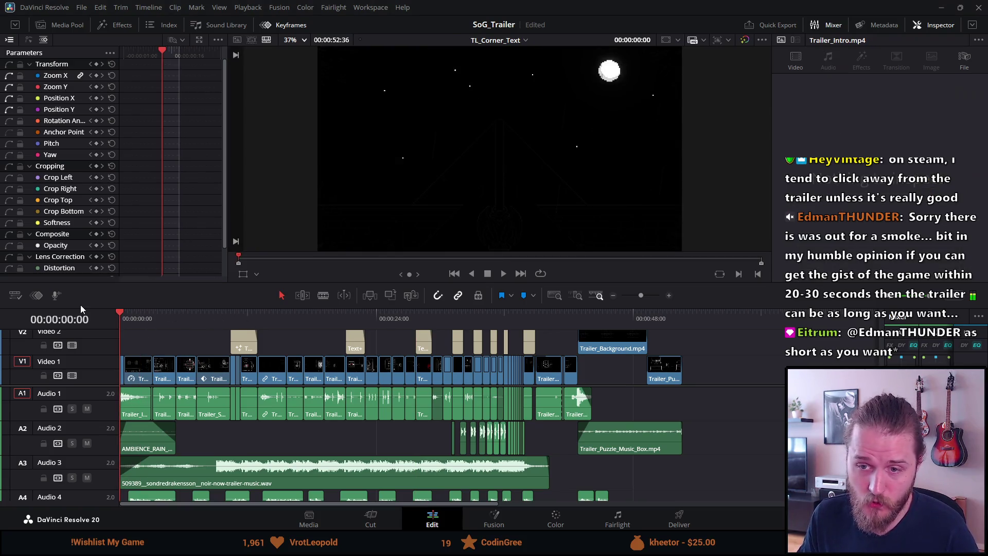
{"action": "left_click", "coordinate": [503, 280]}
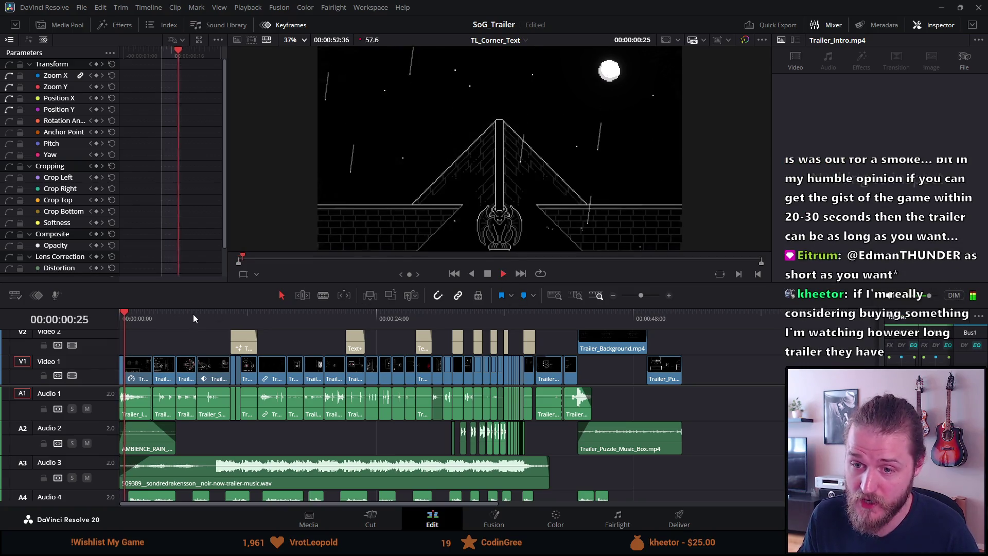
{"action": "left_click", "coordinate": [184, 318]}
{"action": "left_click_drag", "start_coordinate": [184, 317], "coordinate": [395, 316]}
{"action": "left_click", "coordinate": [495, 318]}
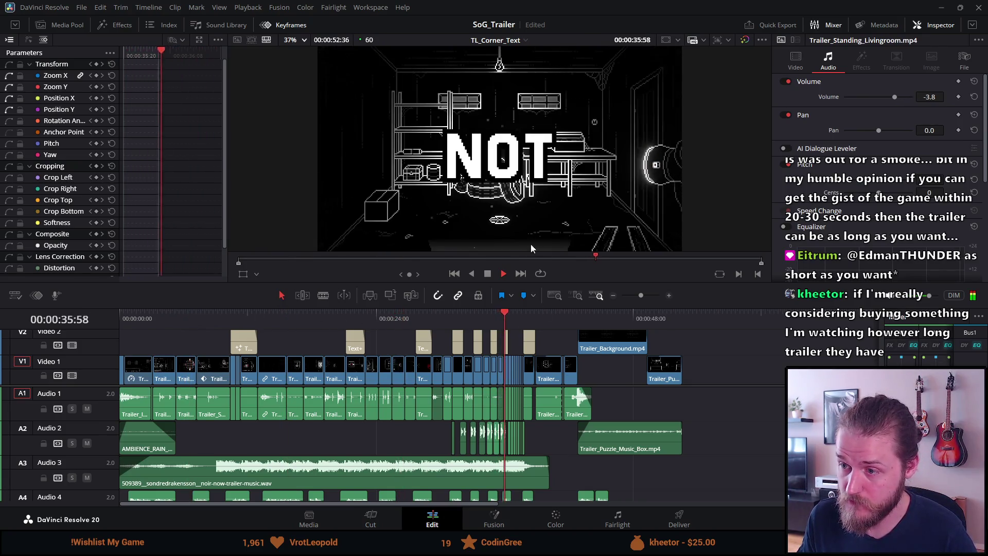
{"action": "left_click", "coordinate": [487, 273]}
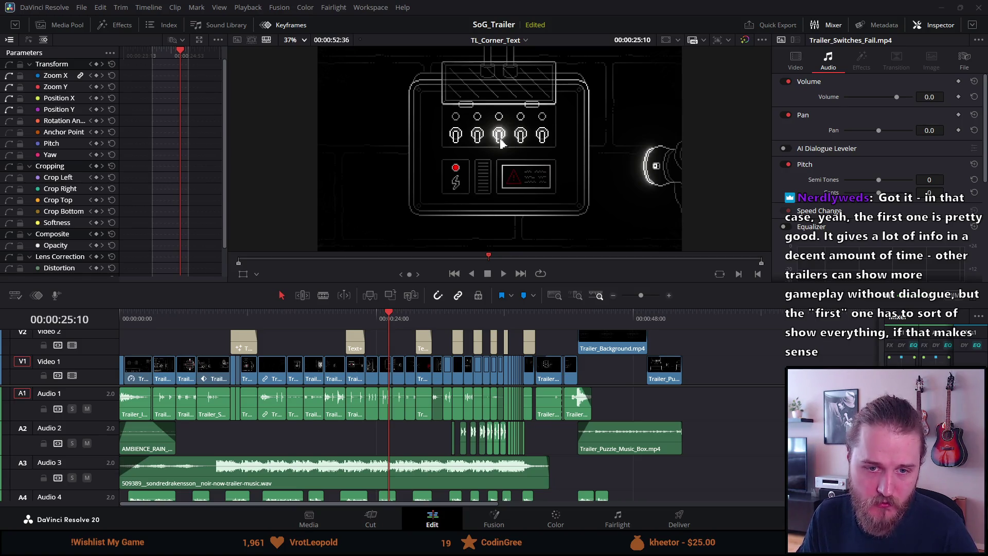
{"action": "left_click", "coordinate": [129, 314]}
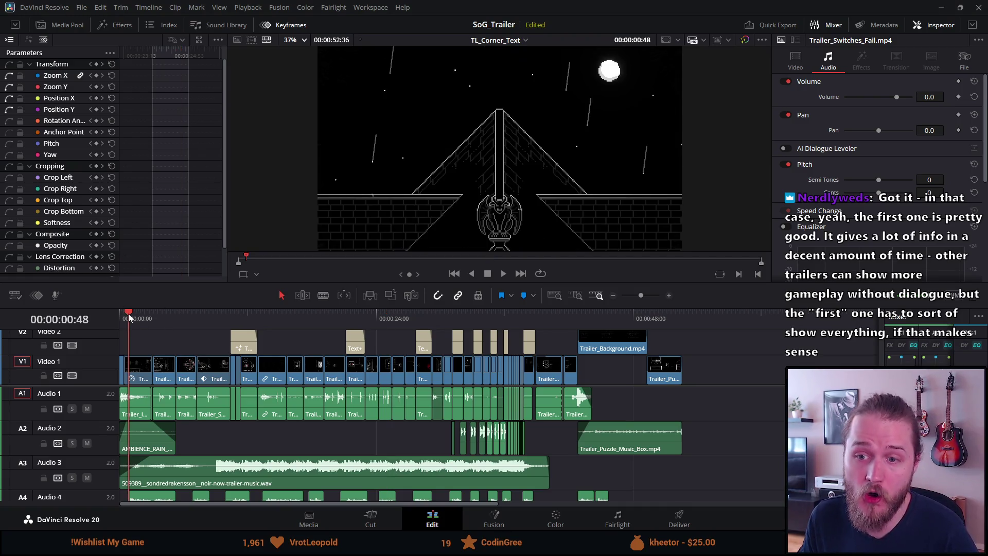
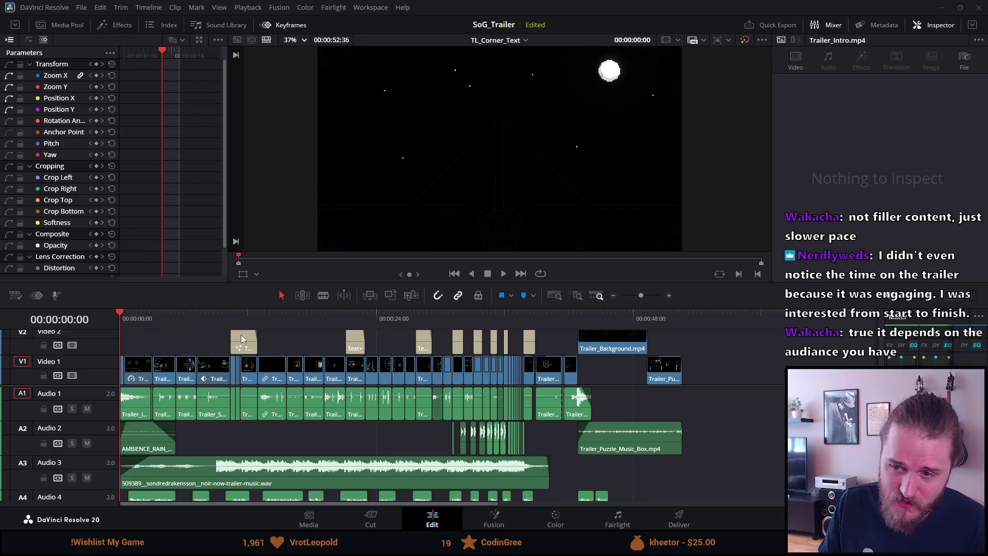
- Play the trailer from the keypad shot at 17:12 and stop on the 'Solve puzzles' title
{"action": "left_click", "coordinate": [305, 322]}
{"action": "key", "text": "space"}
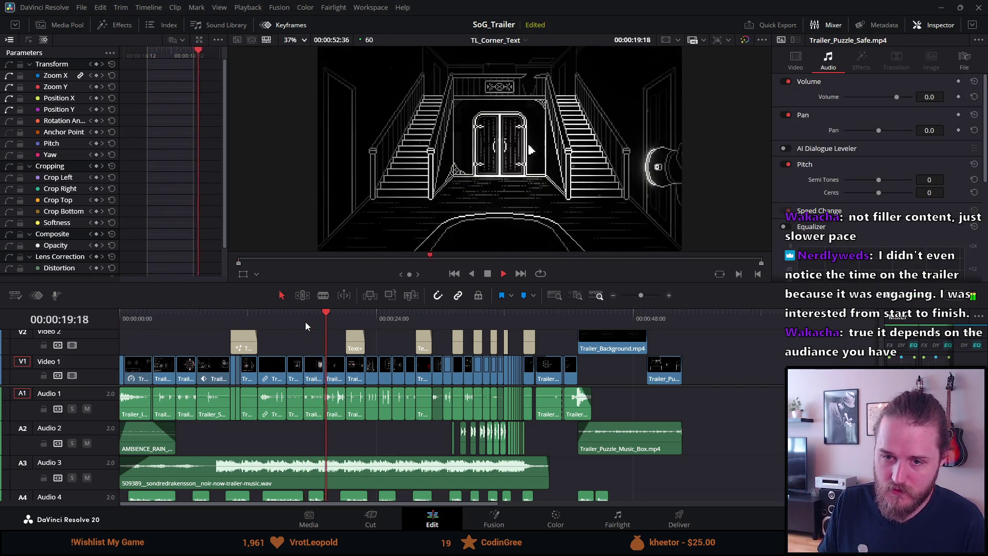
{"action": "left_click", "coordinate": [489, 275]}
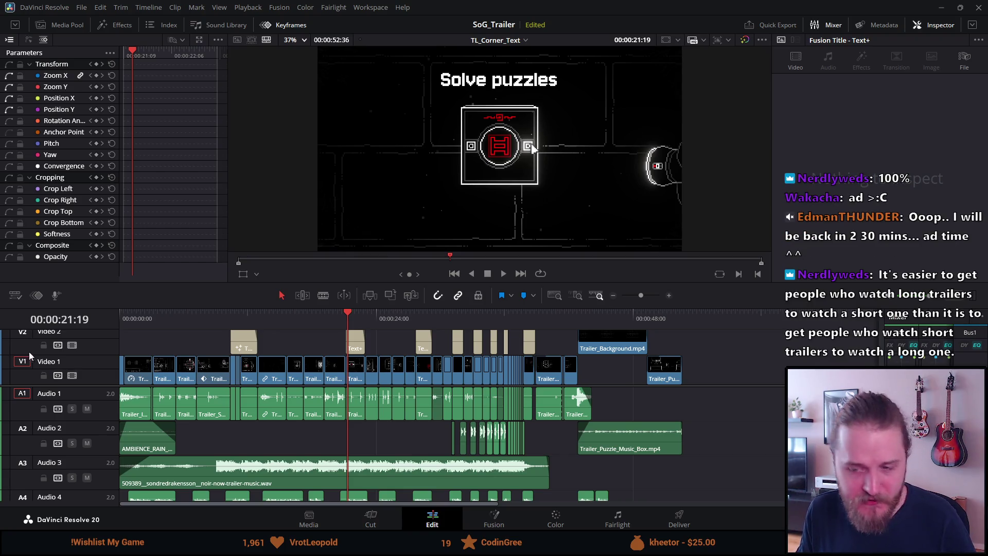
- Enlarge the timeline so Audio 4 and Audio 5 are visible, then return to the trailer's start
{"action": "scroll", "coordinate": [198, 466], "scroll_direction": "down", "scroll_amount": 2}
{"action": "scroll", "coordinate": [199, 467], "scroll_direction": "up", "scroll_amount": 2}
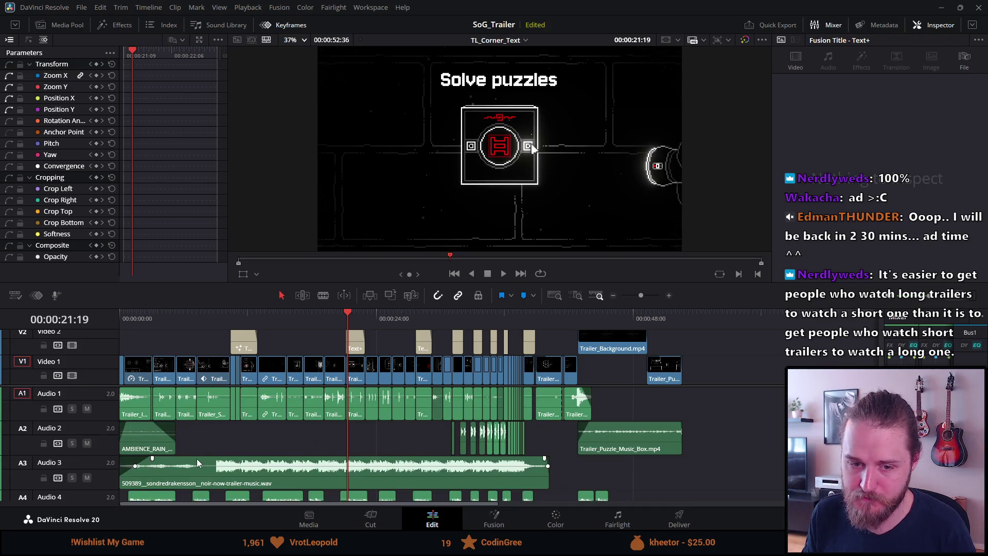
{"action": "left_click_drag", "start_coordinate": [383, 278], "coordinate": [384, 215]}
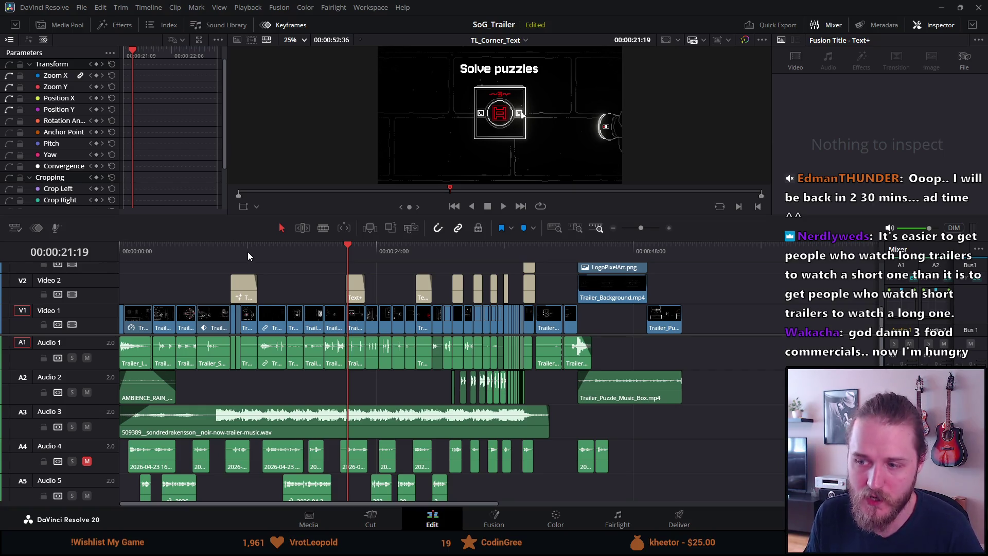
{"action": "key", "text": "Home"}
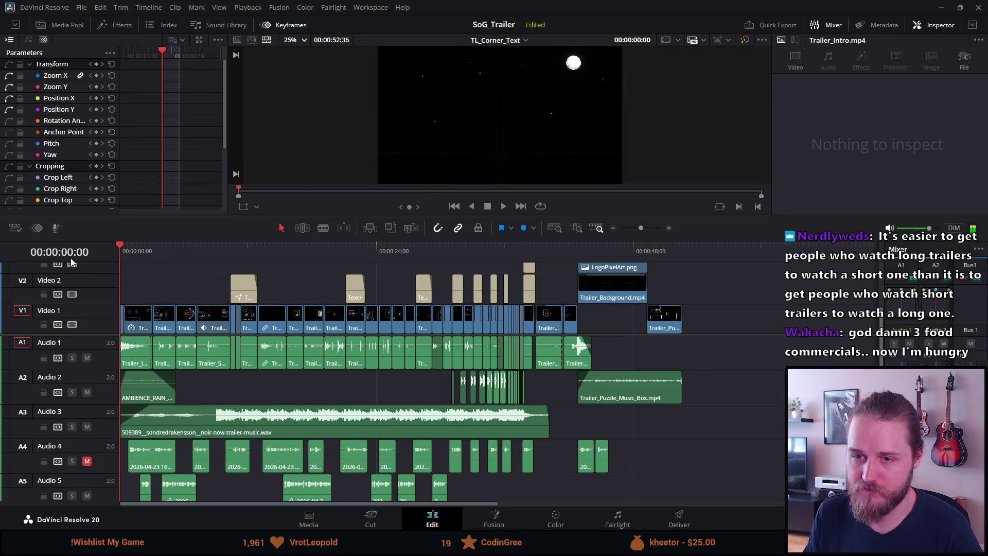
- Enlarge the viewer, play the trailer's opening full screen, then exit back to the editor
{"action": "left_click_drag", "start_coordinate": [475, 222], "coordinate": [466, 389]}
{"action": "key", "text": "p"}
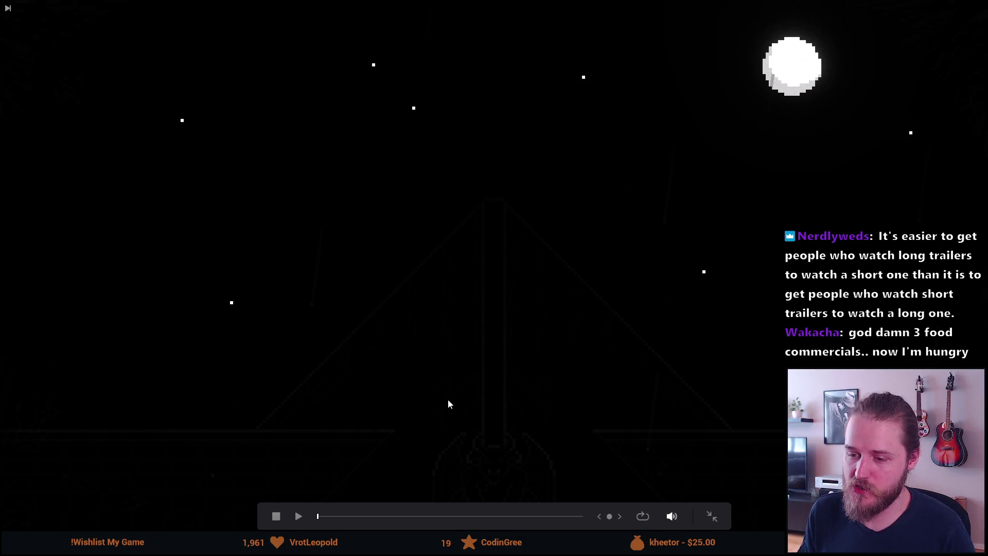
{"action": "key", "text": "space"}
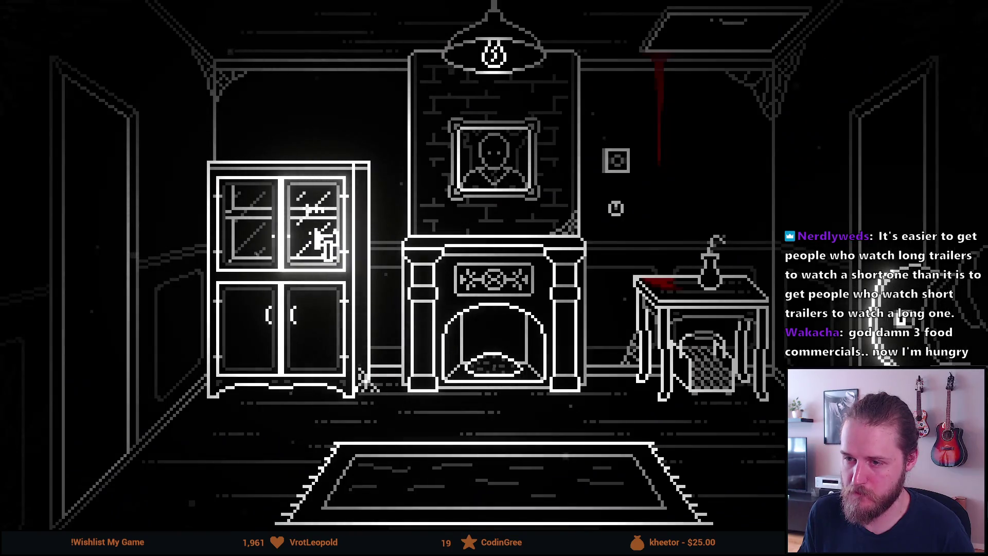
{"action": "key", "text": "Escape"}
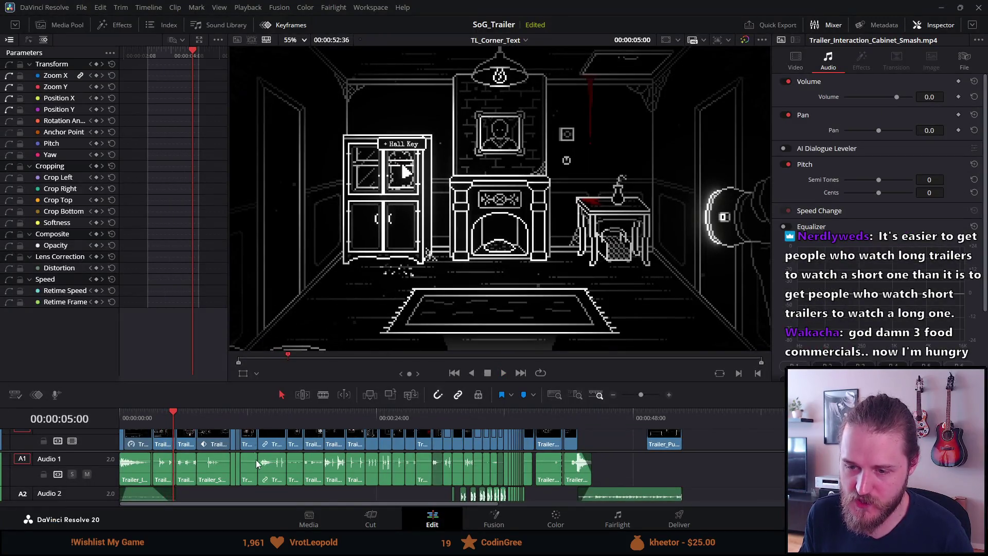
- Unmute the Audio 4 track and mute the Audio 5 track
{"action": "scroll", "coordinate": [255, 461], "scroll_direction": "down", "scroll_amount": 3}
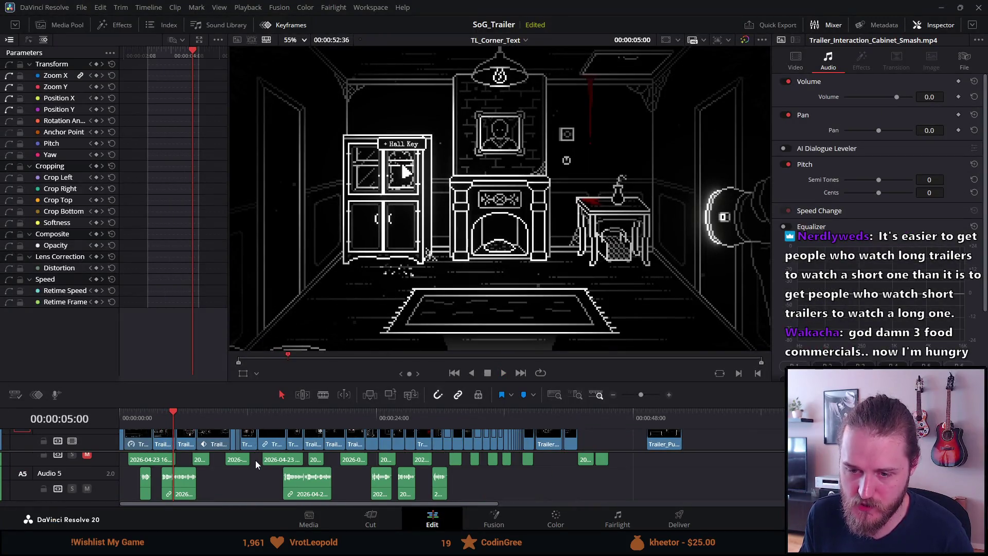
{"action": "left_click", "coordinate": [87, 456]}
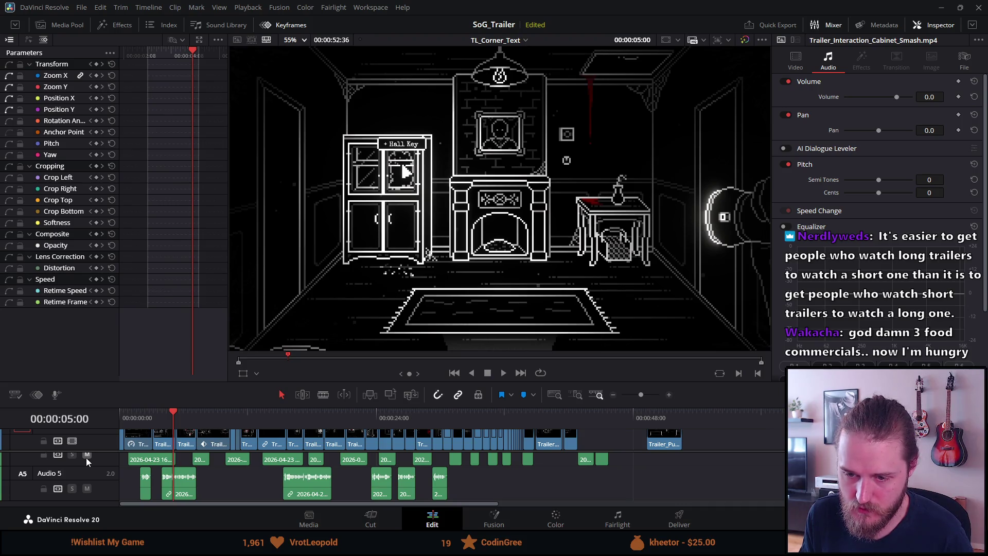
{"action": "left_click", "coordinate": [87, 488]}
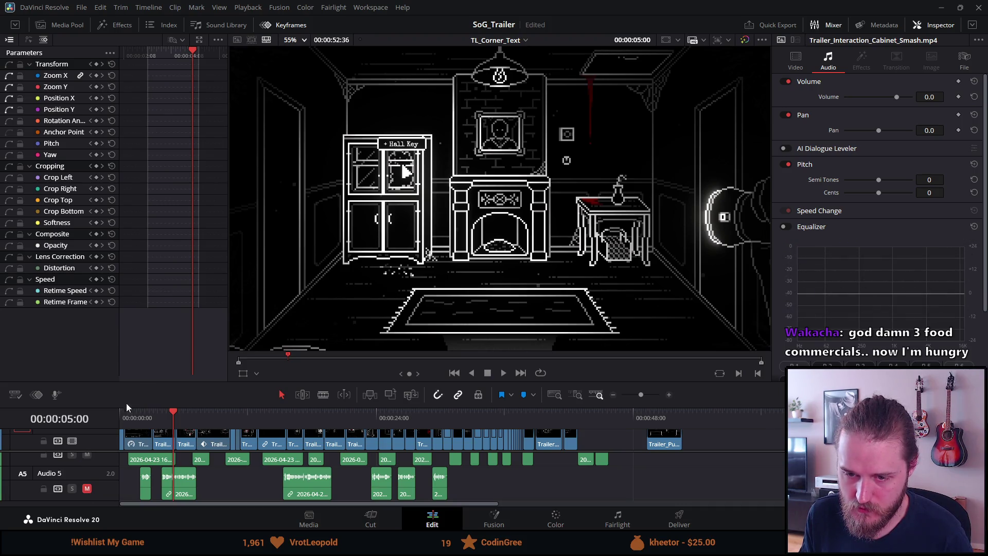
- Move the playhead to the 'Solve puzzles' title at 00:00:21:58
{"action": "left_click", "coordinate": [124, 418]}
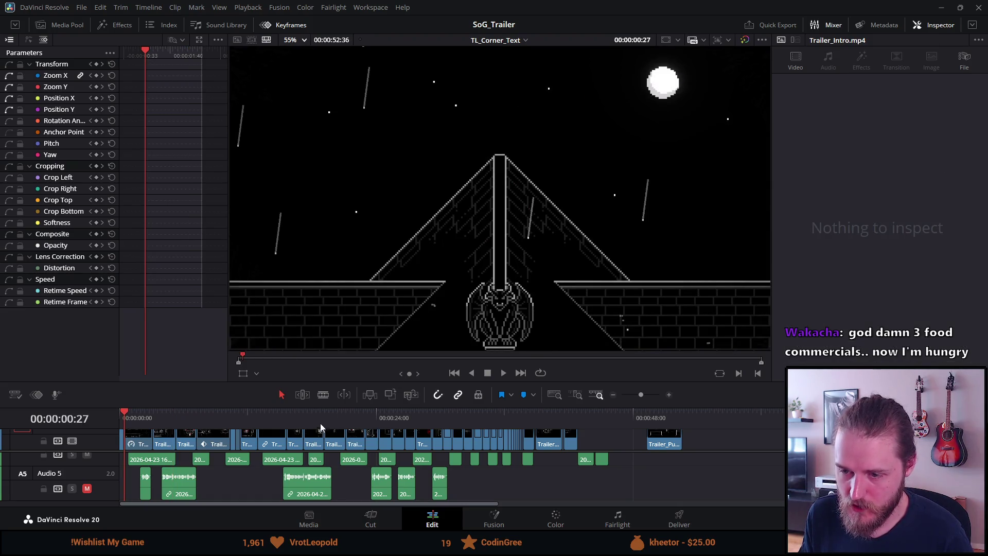
{"action": "left_click", "coordinate": [355, 412]}
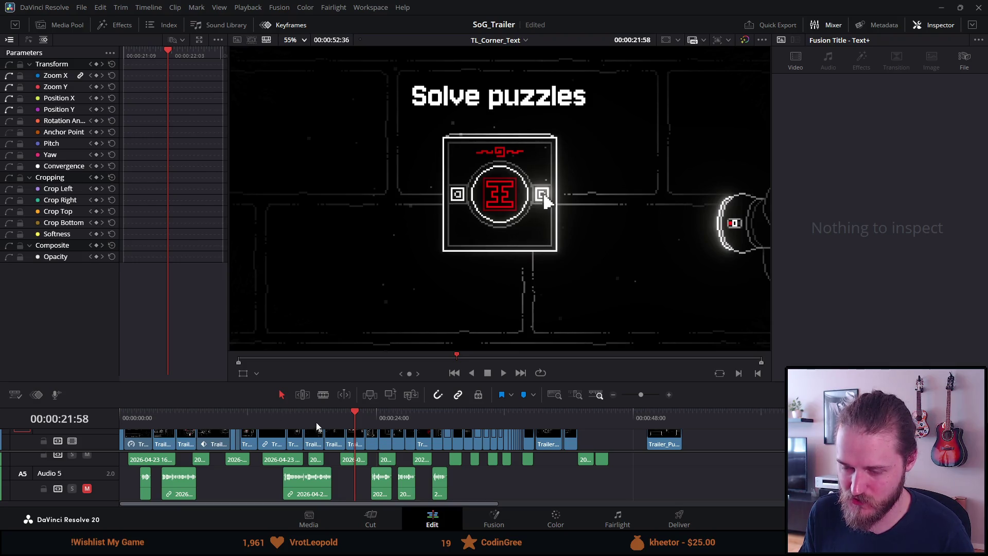
{"action": "scroll", "coordinate": [308, 455], "scroll_direction": "up", "scroll_amount": 4}
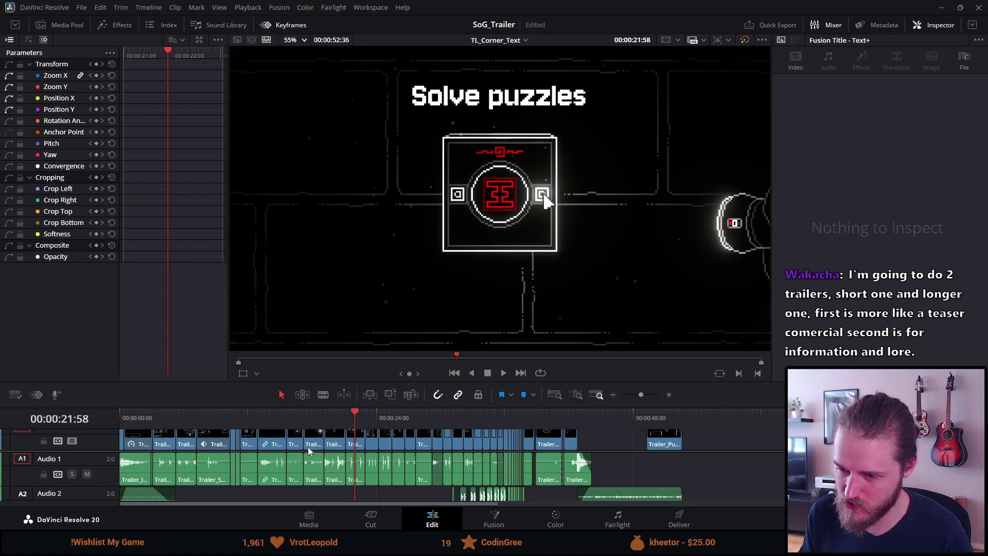
- Shrink the viewer and step through the Investigate the manor, Solve puzzles and Uncover the mystery titles
{"action": "left_click_drag", "start_coordinate": [326, 383], "coordinate": [309, 263]}
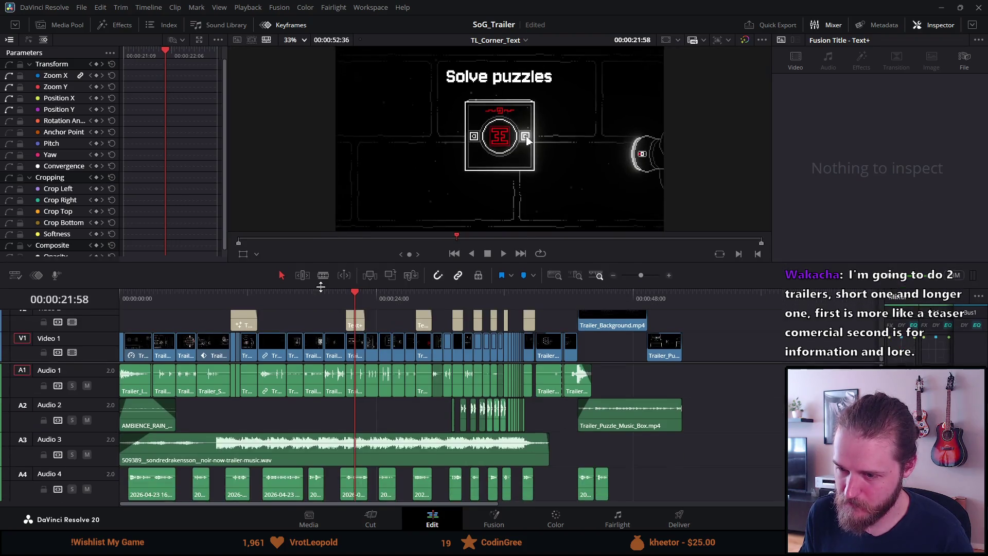
{"action": "left_click", "coordinate": [250, 292]}
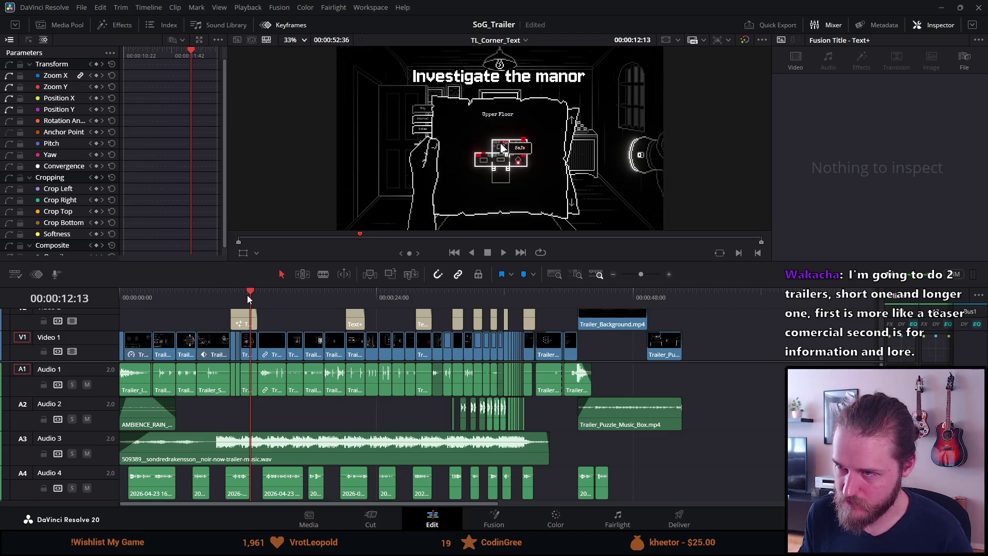
{"action": "left_click", "coordinate": [417, 297]}
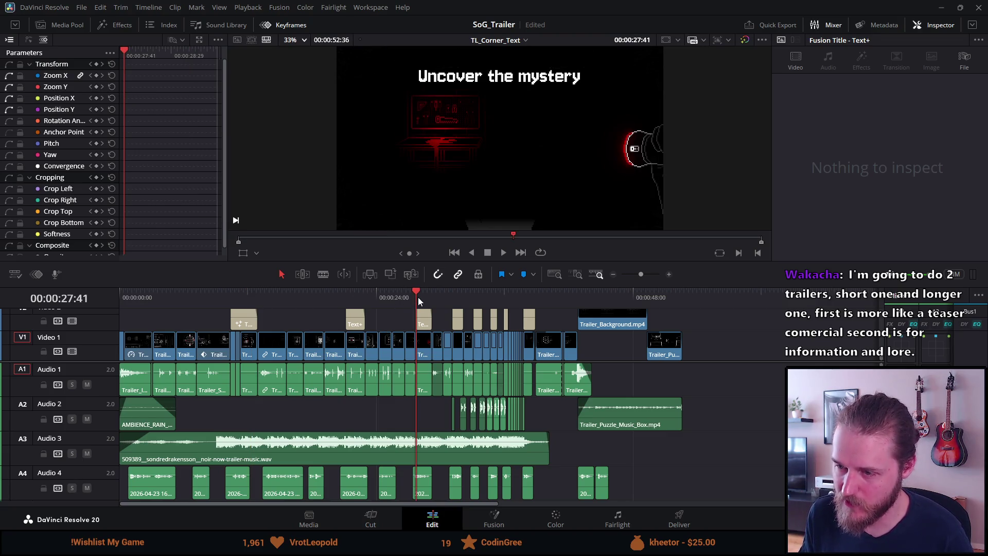
{"action": "left_click", "coordinate": [354, 292]}
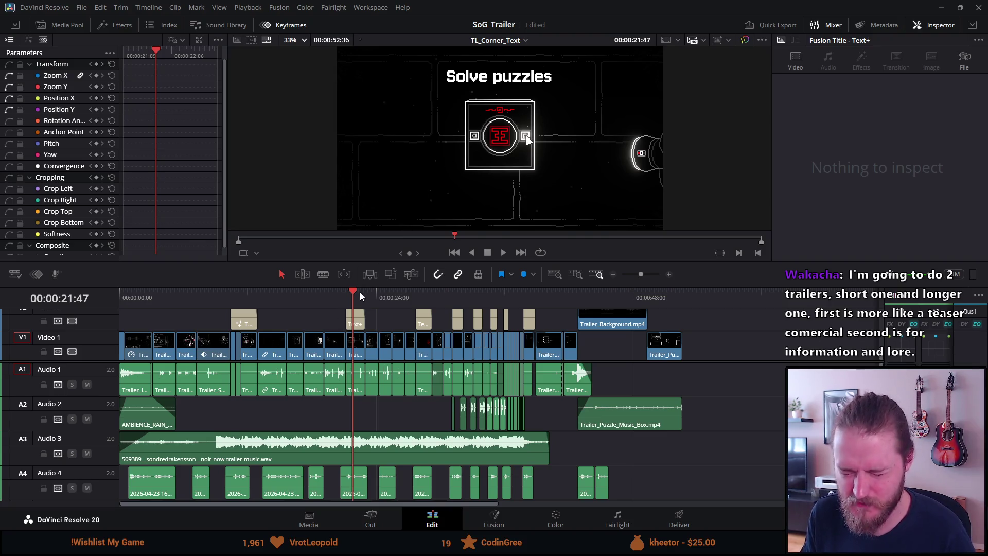
{"action": "left_click", "coordinate": [417, 295]}
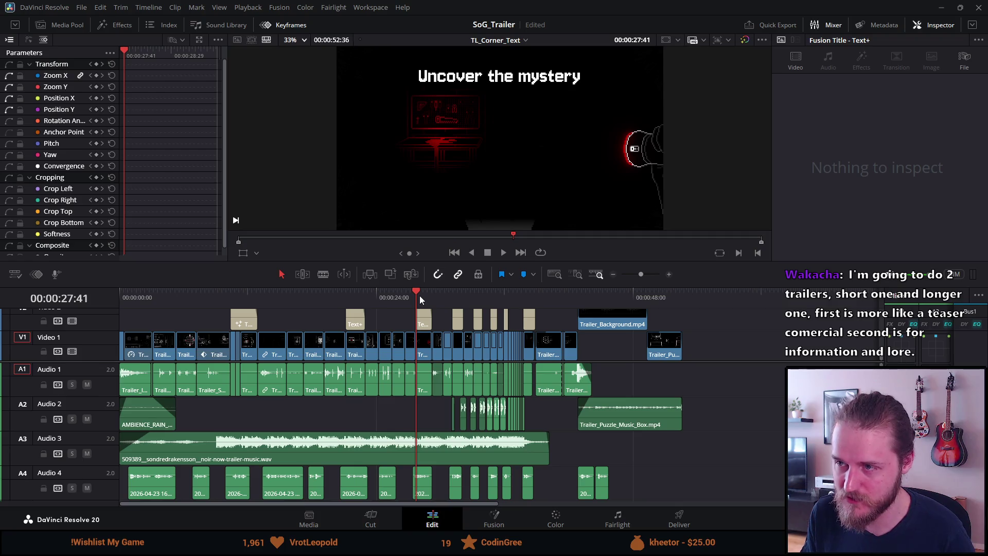
- Play from the chained door shot to the BEWARE title, then enlarge the viewer
{"action": "left_click", "coordinate": [451, 295]}
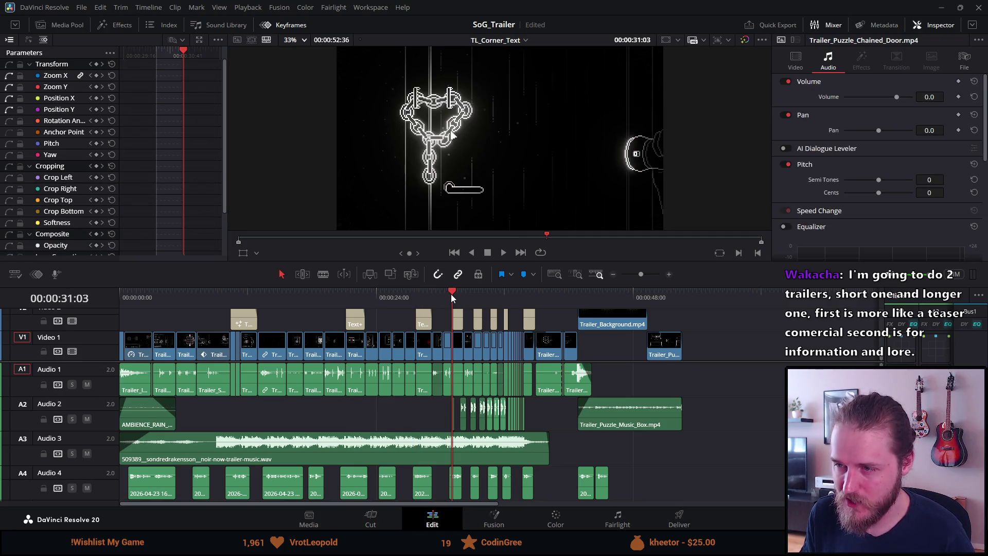
{"action": "key", "text": "space"}
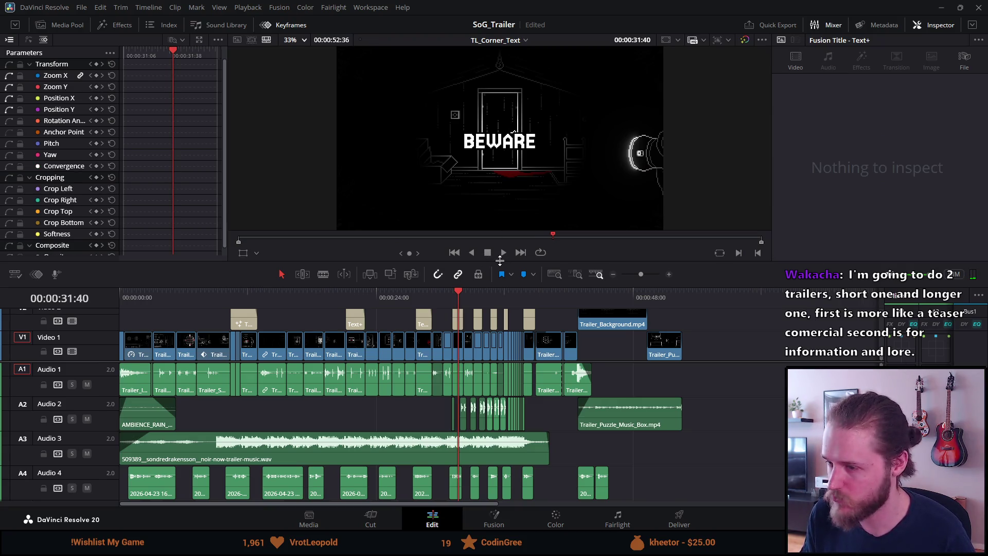
{"action": "left_click_drag", "start_coordinate": [500, 261], "coordinate": [500, 303]}
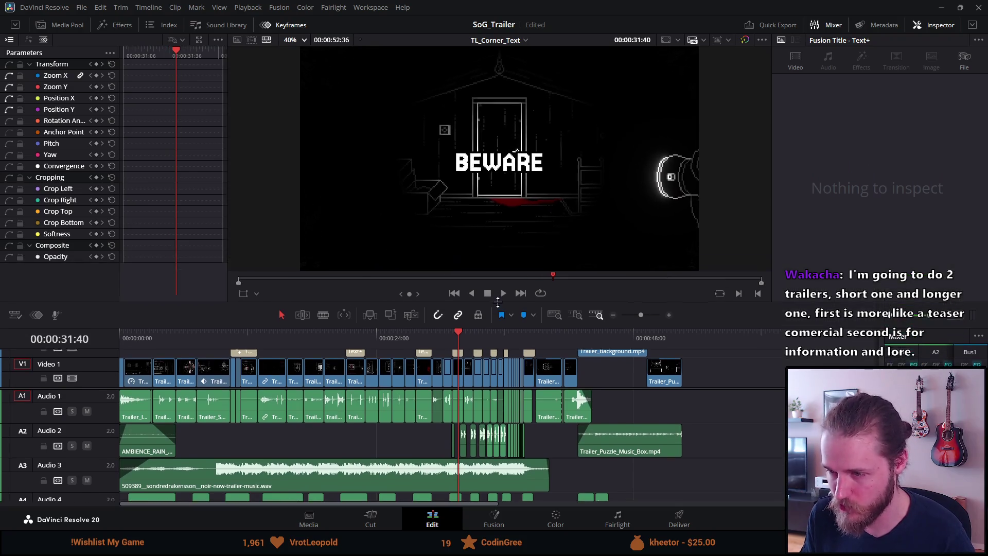
- Replay from the chained door shot, checking the BEWARE, YOU and ARE titles
{"action": "left_click", "coordinate": [450, 338]}
{"action": "key", "text": "space"}
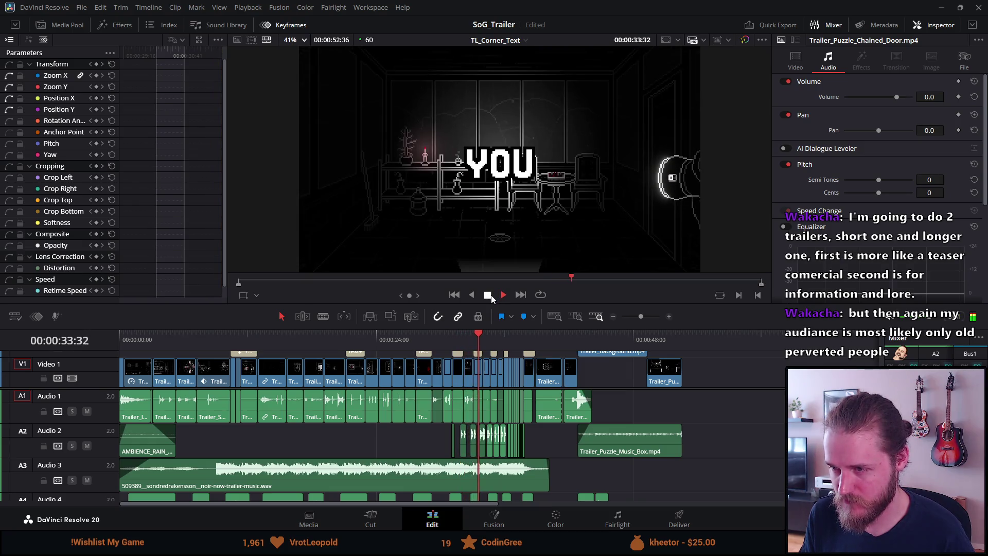
{"action": "left_click", "coordinate": [491, 295]}
{"action": "key", "text": "space"}
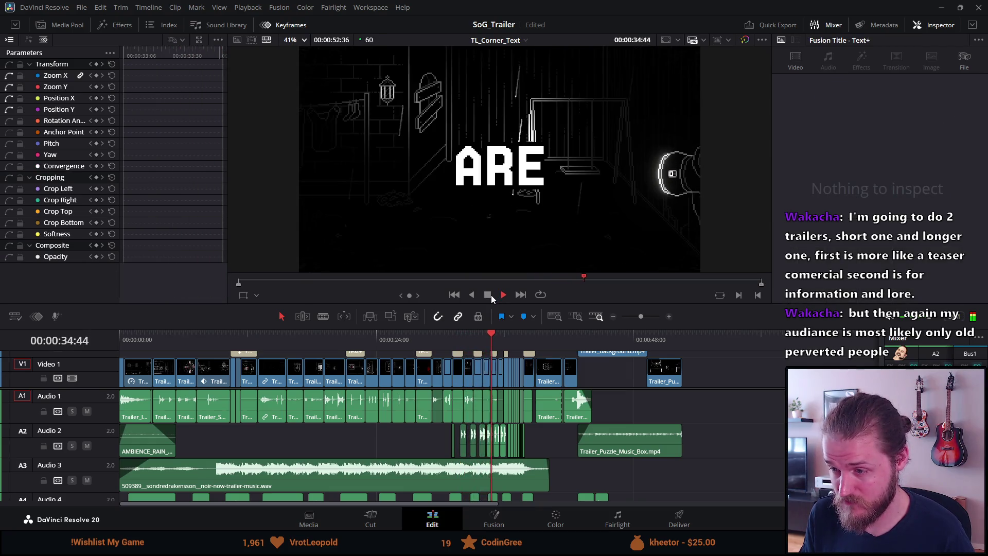
{"action": "left_click", "coordinate": [459, 335]}
{"action": "left_click", "coordinate": [473, 337]}
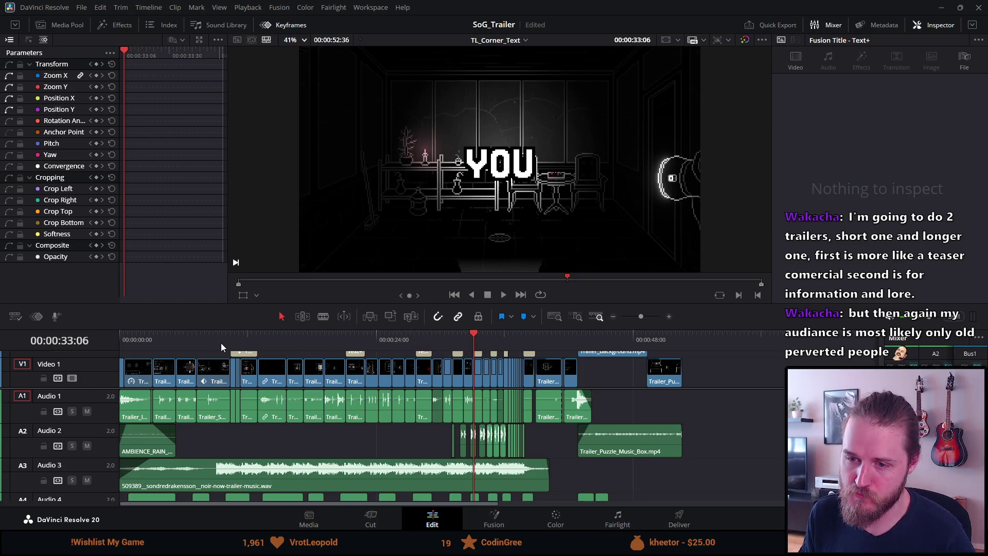
- Watch the trailer full screen from the start through the NOT ALONE titles, then exit
{"action": "key", "text": "Home"}
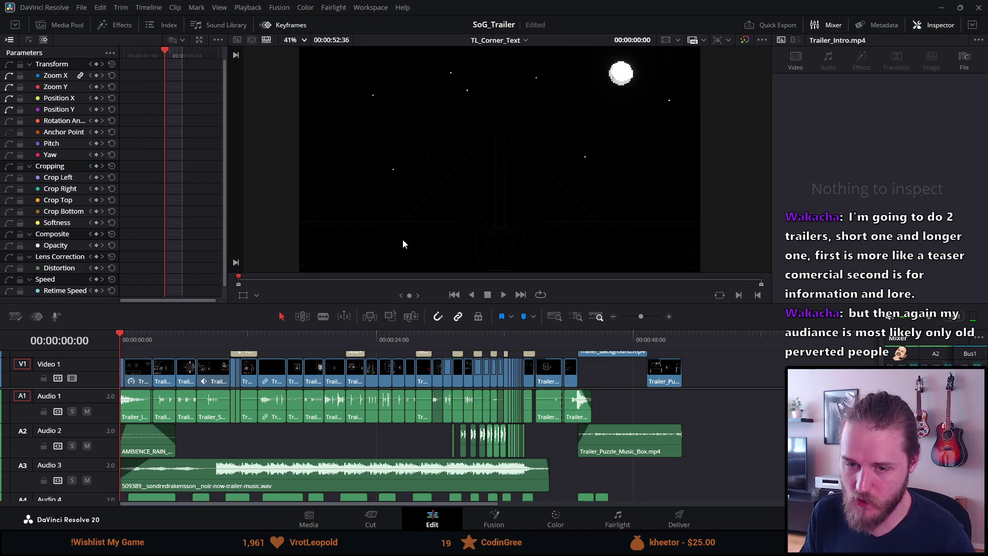
{"action": "key", "text": "p"}
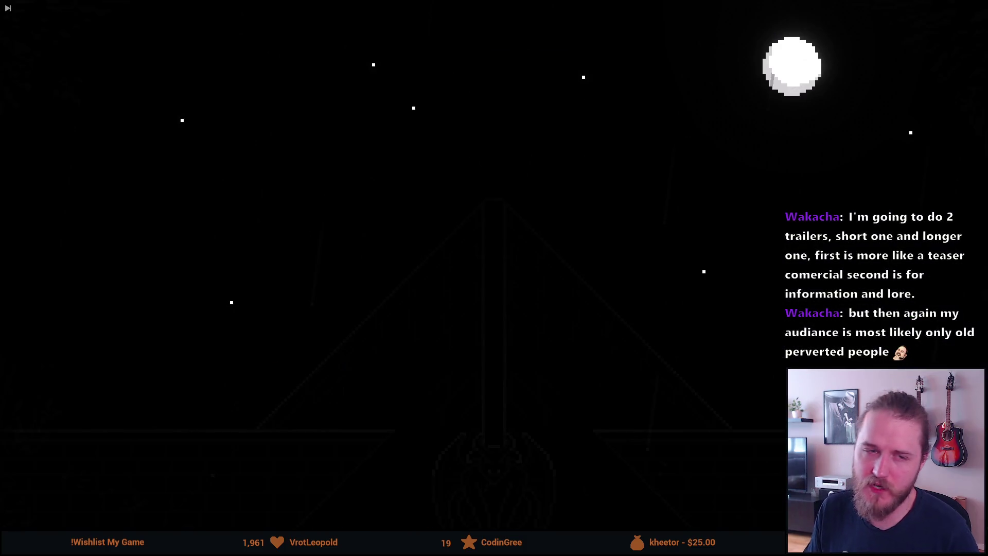
{"action": "key", "text": "space"}
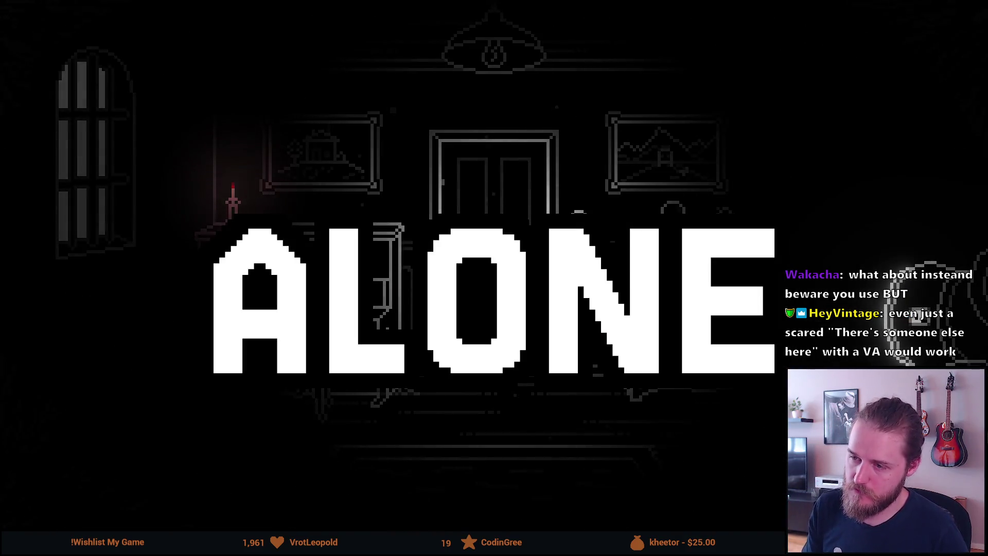
{"action": "key", "text": "Escape"}
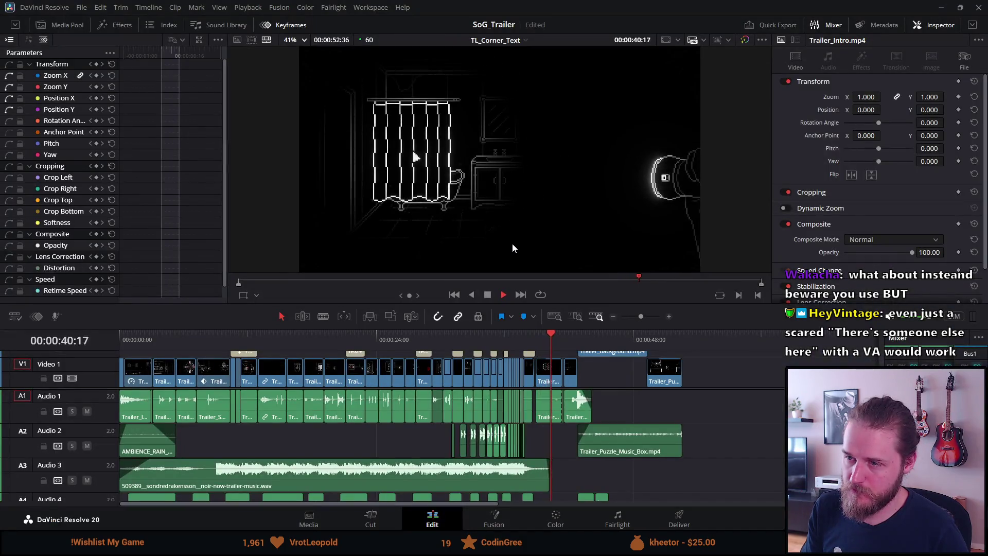
- Briefly reopen the full-screen viewer, then jump to the Uncover the mystery title
{"action": "key", "text": "p"}
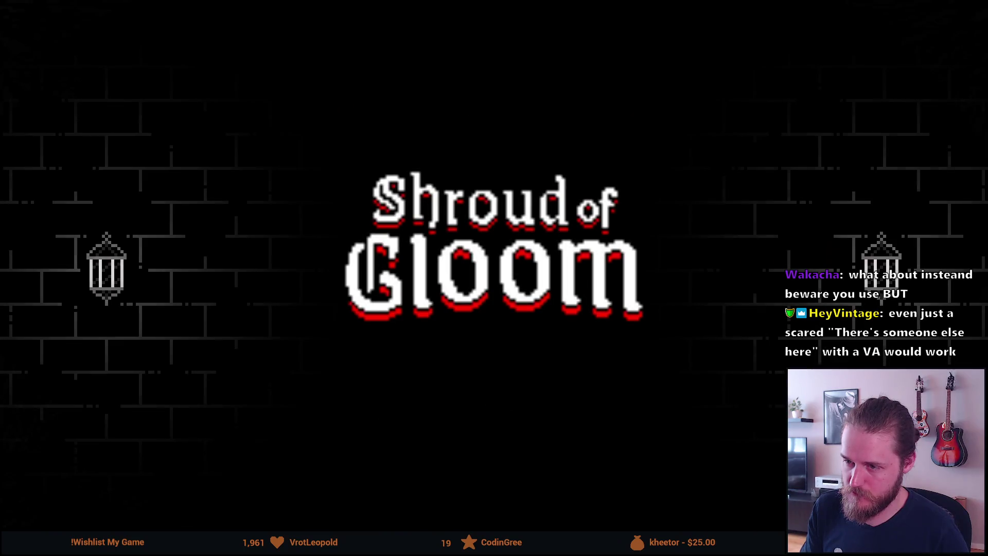
{"action": "key", "text": "Escape"}
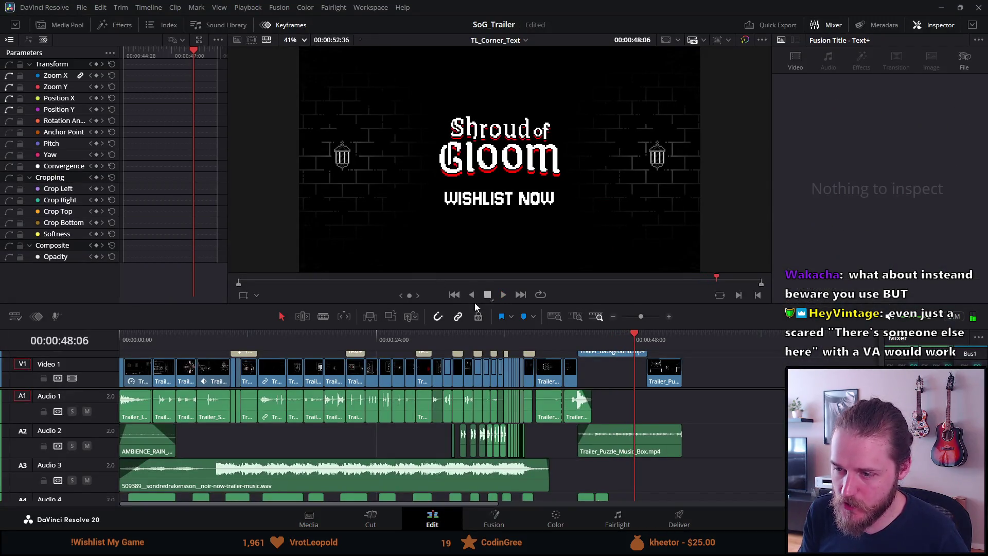
{"action": "left_click", "coordinate": [427, 334]}
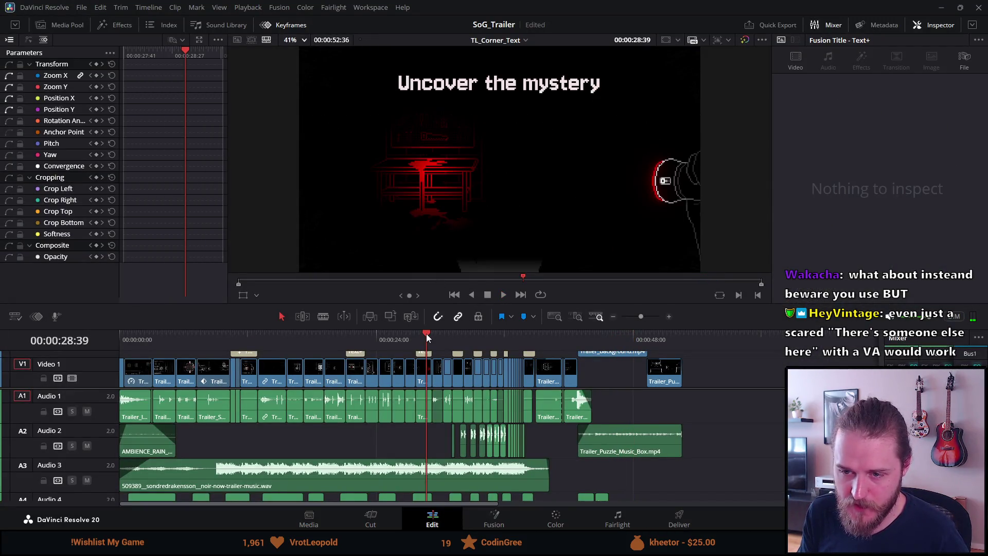
- Unmute Audio 5, mute Audio 4, return to 00:00:00:00 and enlarge the preview
{"action": "scroll", "coordinate": [286, 422], "scroll_direction": "down", "scroll_amount": 2}
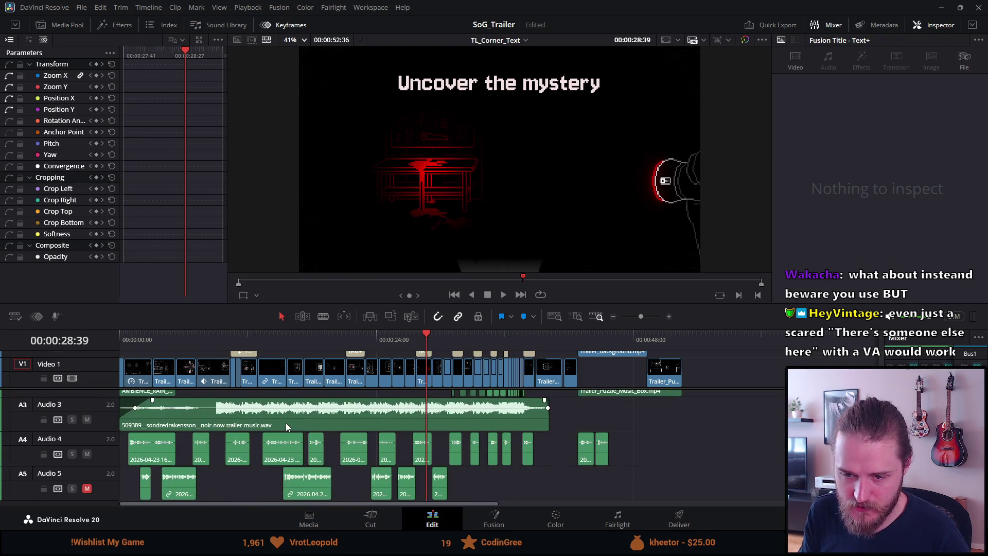
{"action": "left_click", "coordinate": [88, 489]}
{"action": "left_click", "coordinate": [88, 455]}
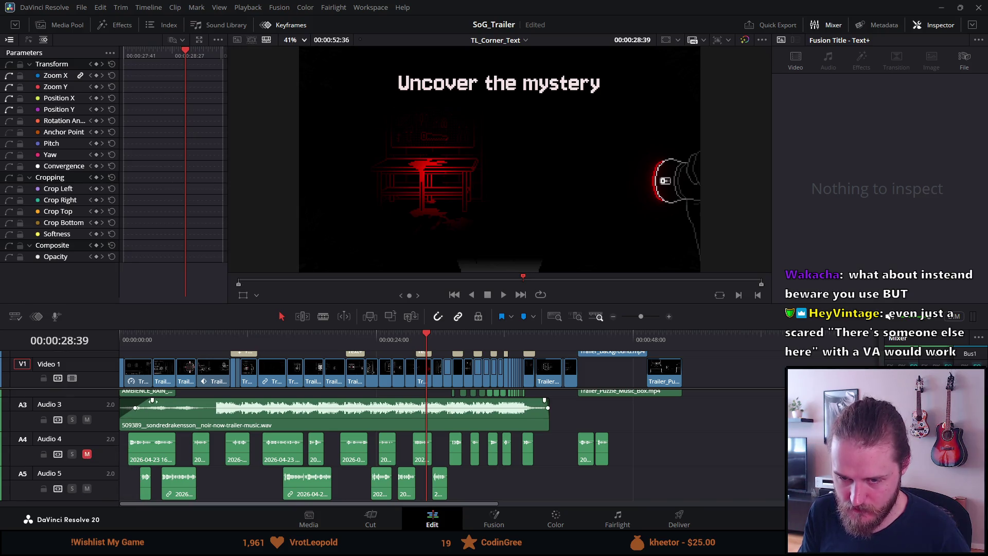
{"action": "key", "text": "Home"}
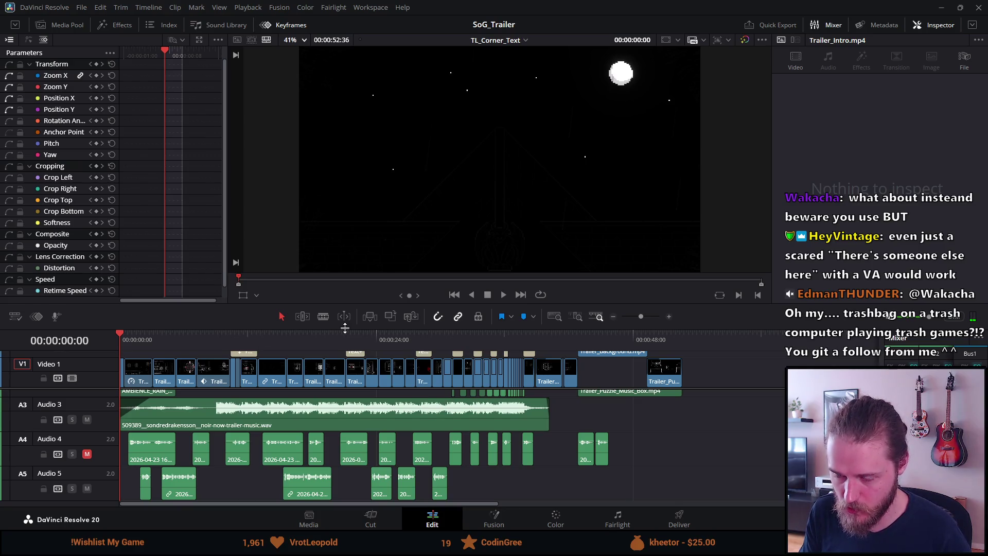
{"action": "left_click_drag", "start_coordinate": [345, 327], "coordinate": [345, 343]}
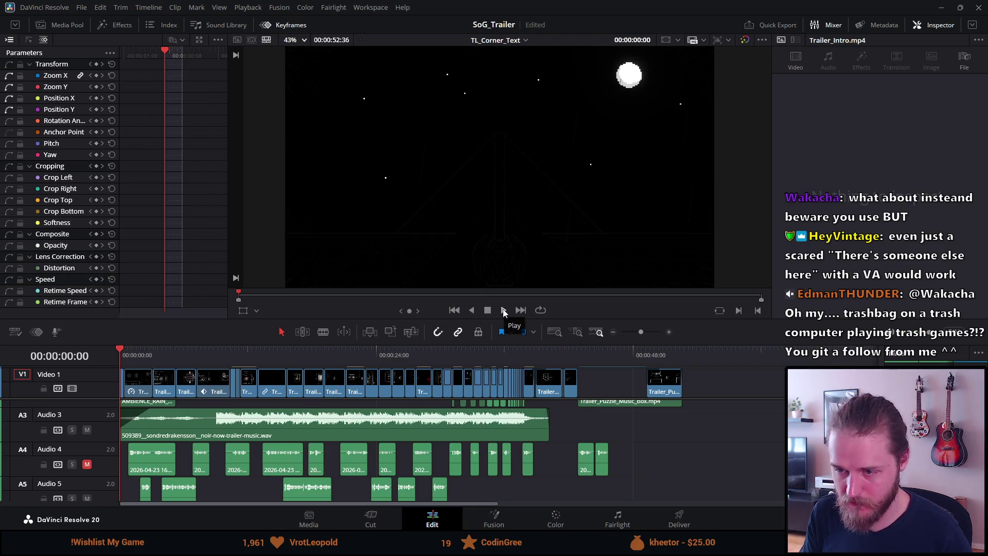
- Show the trailer's opening frame in the Cinema Viewer and start playback
{"action": "key", "text": "ctrl+f"}
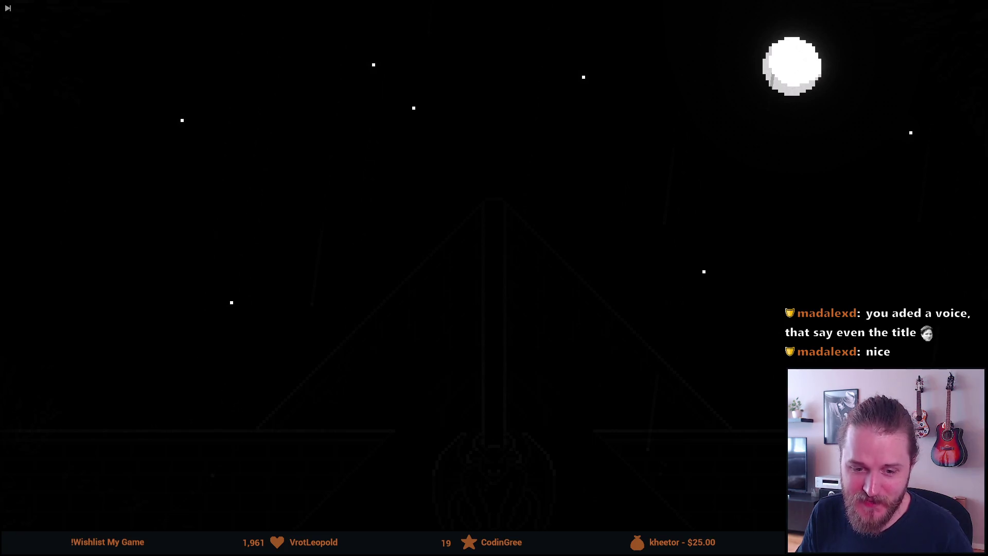
{"action": "mouse_move", "coordinate": [967, 233]}
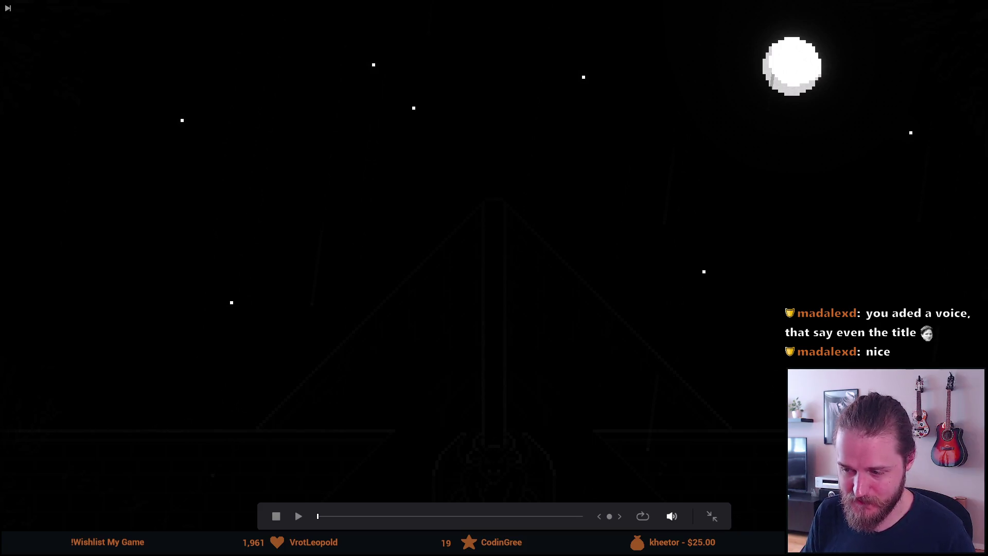
{"action": "left_click", "coordinate": [299, 516]}
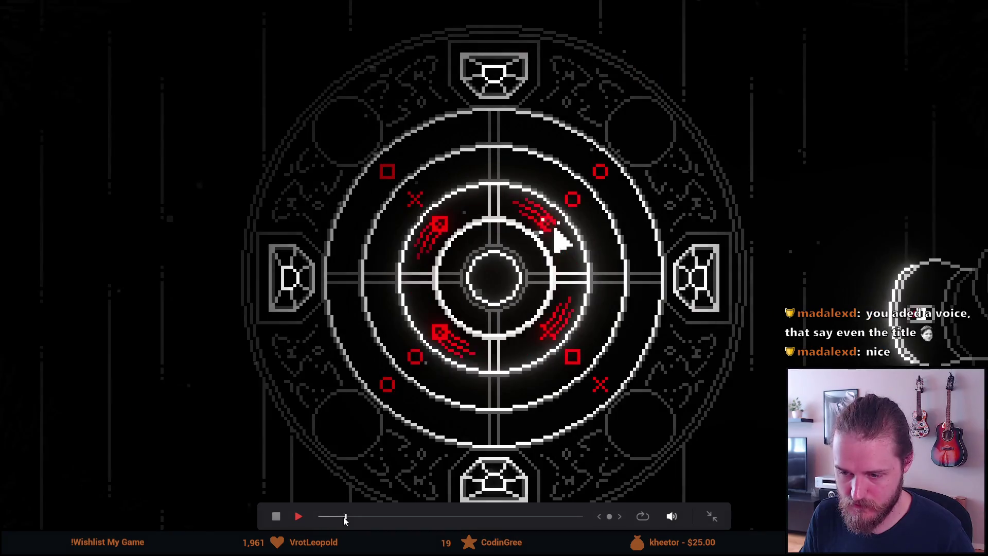
- Restart the trailer full screen and watch it through to the Shroud of Gloom / WISHLIST NOW end card
{"action": "left_click", "coordinate": [276, 516]}
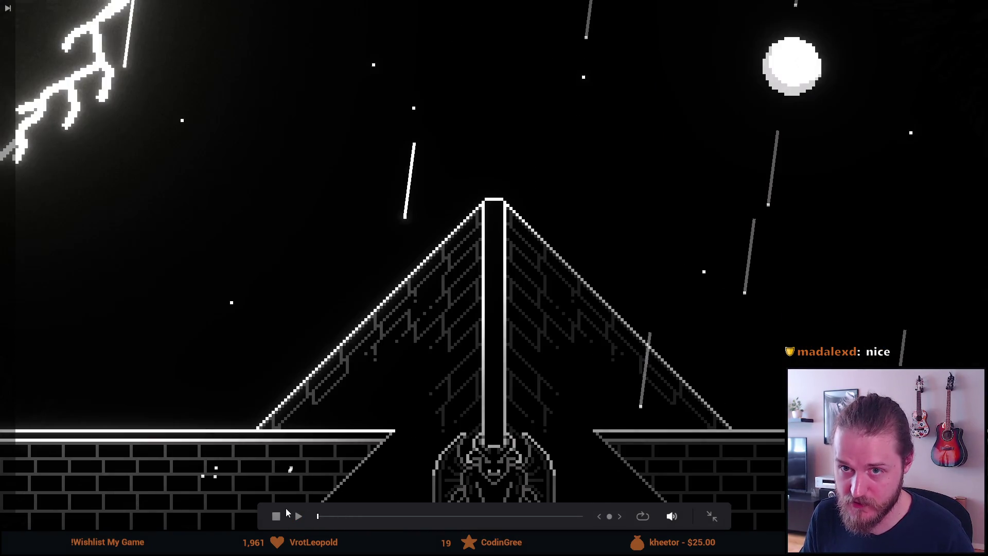
{"action": "left_click", "coordinate": [298, 516]}
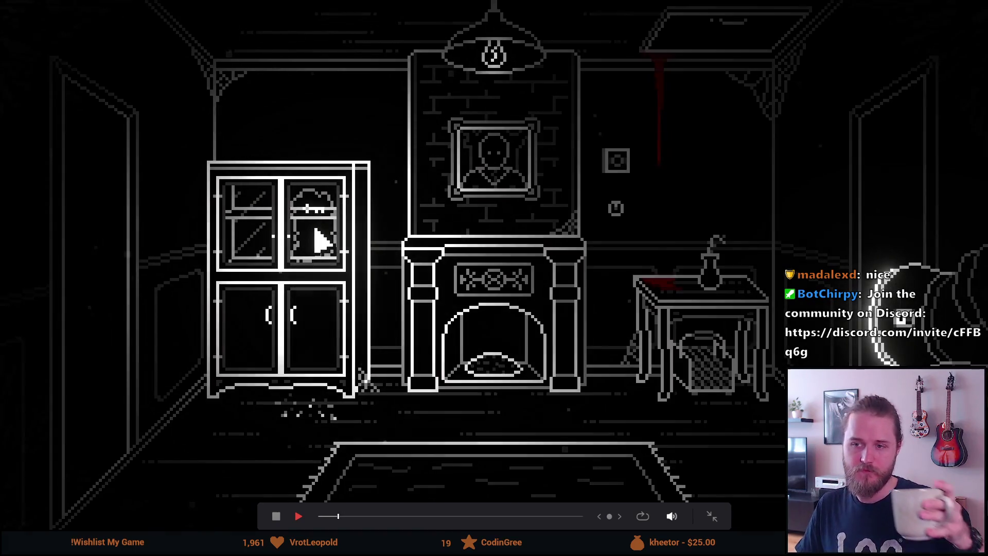
{"action": "left_click", "coordinate": [317, 220]}
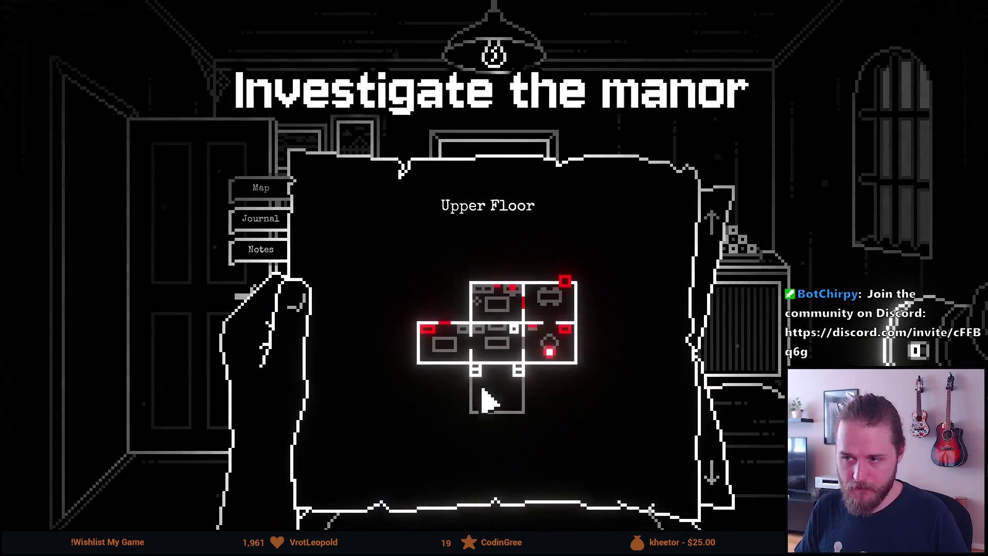
{"action": "left_click", "coordinate": [503, 304]}
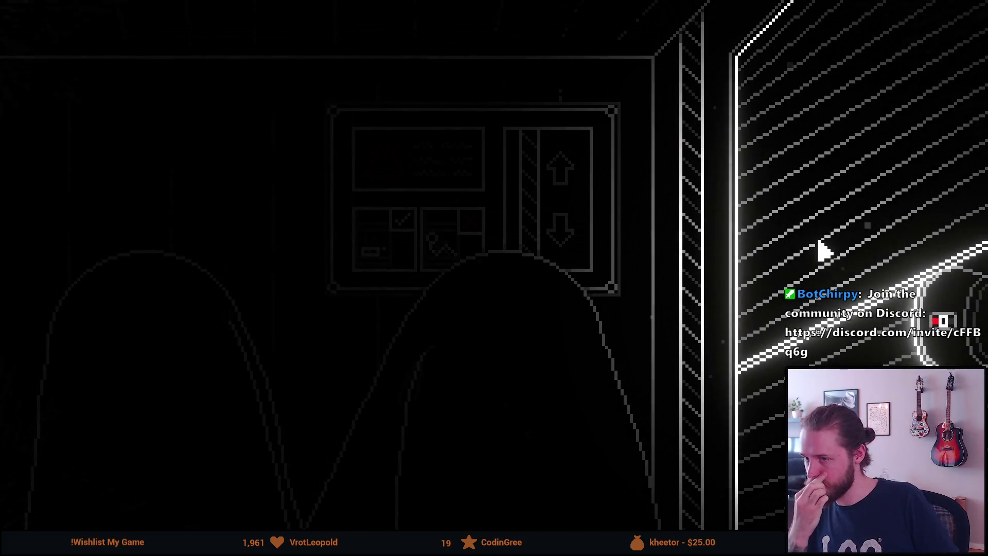
{"action": "left_click", "coordinate": [870, 219]}
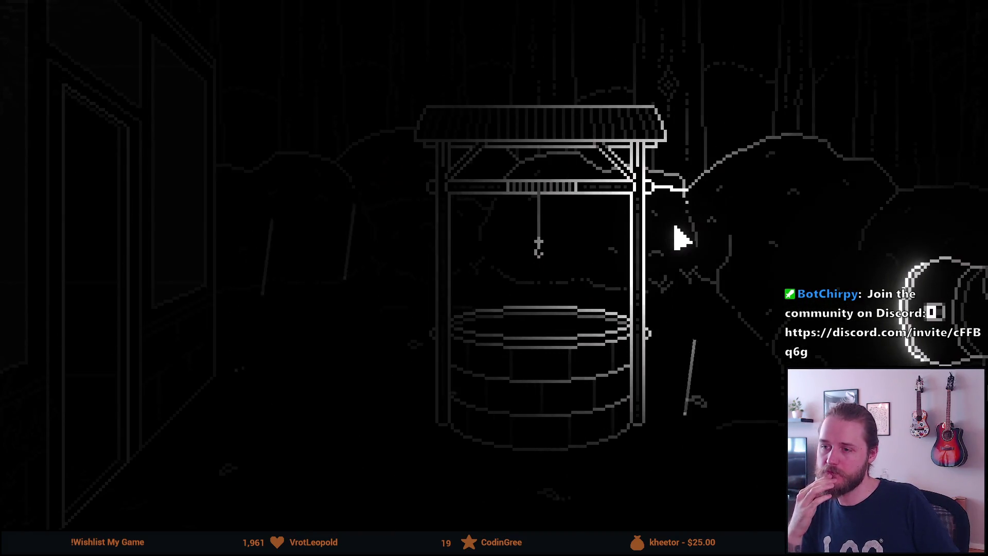
{"action": "left_click", "coordinate": [644, 260]}
{"action": "left_click", "coordinate": [536, 280]}
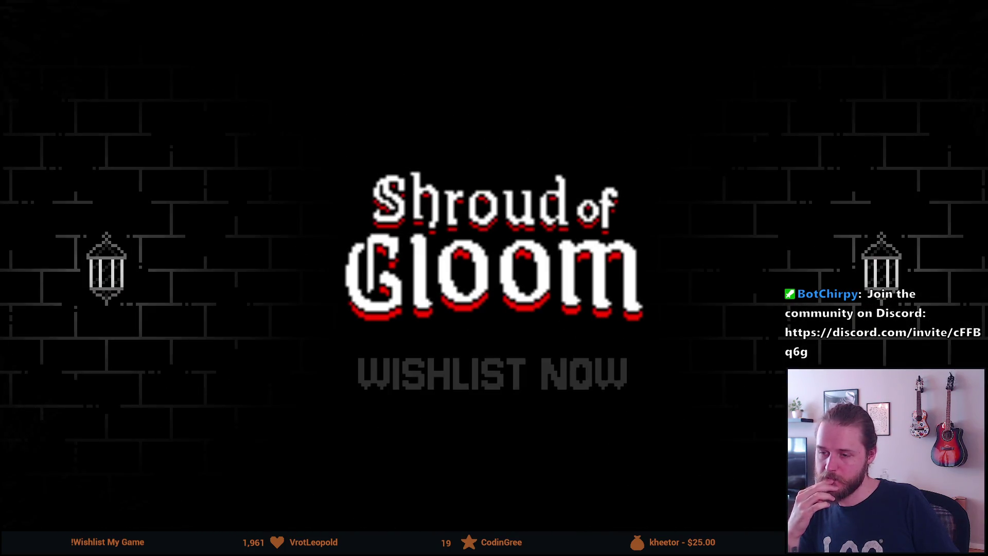
{"action": "mouse_move", "coordinate": [48, 371]}
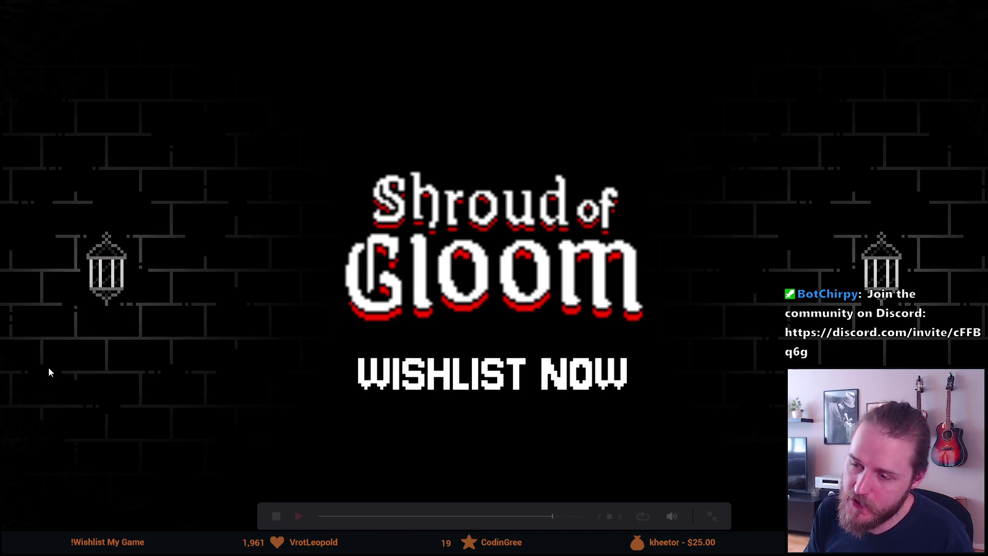
- Scrub the full-screen seek bar back to the opening, replay, and exit at the Puzzle Discs shot
{"action": "left_click", "coordinate": [503, 516]}
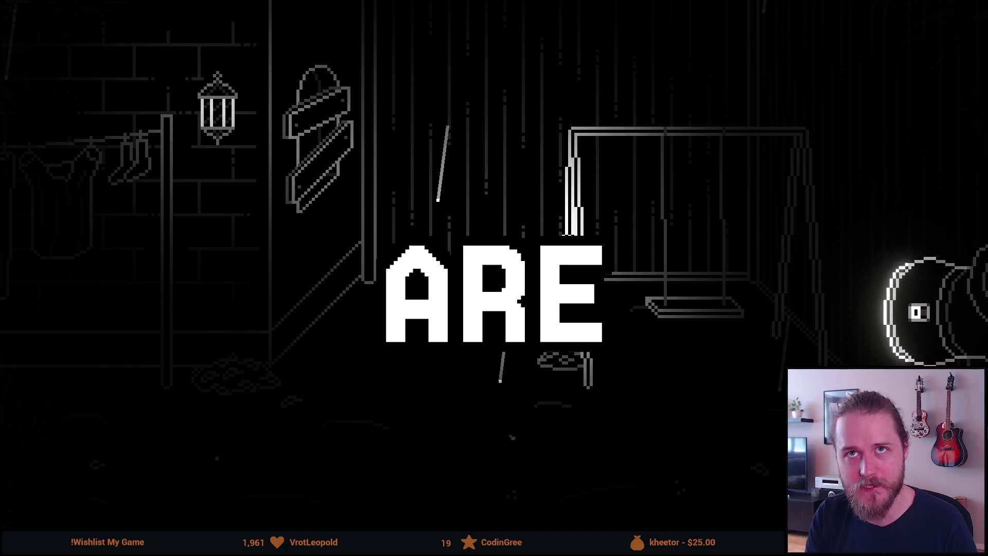
{"action": "mouse_move", "coordinate": [497, 460]}
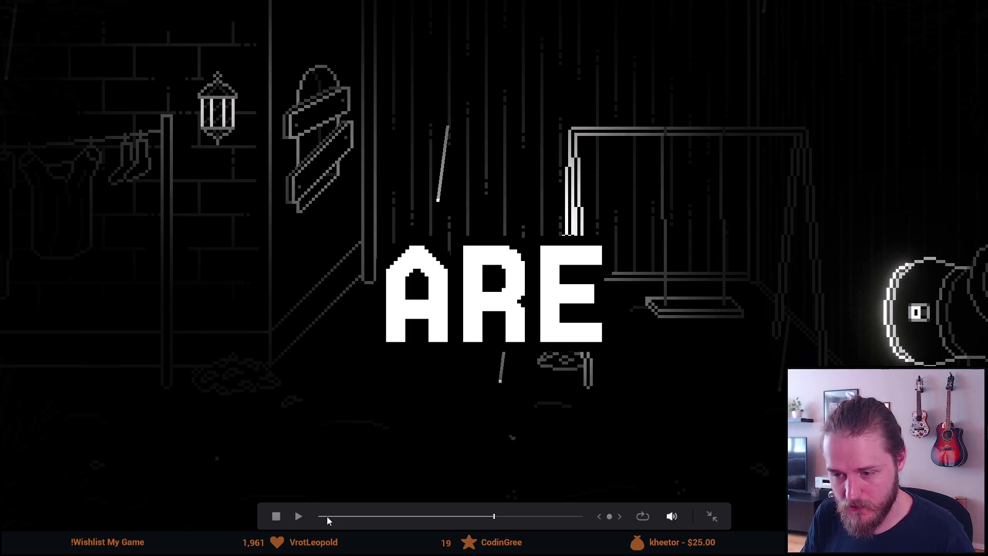
{"action": "left_click_drag", "start_coordinate": [327, 517], "coordinate": [318, 518]}
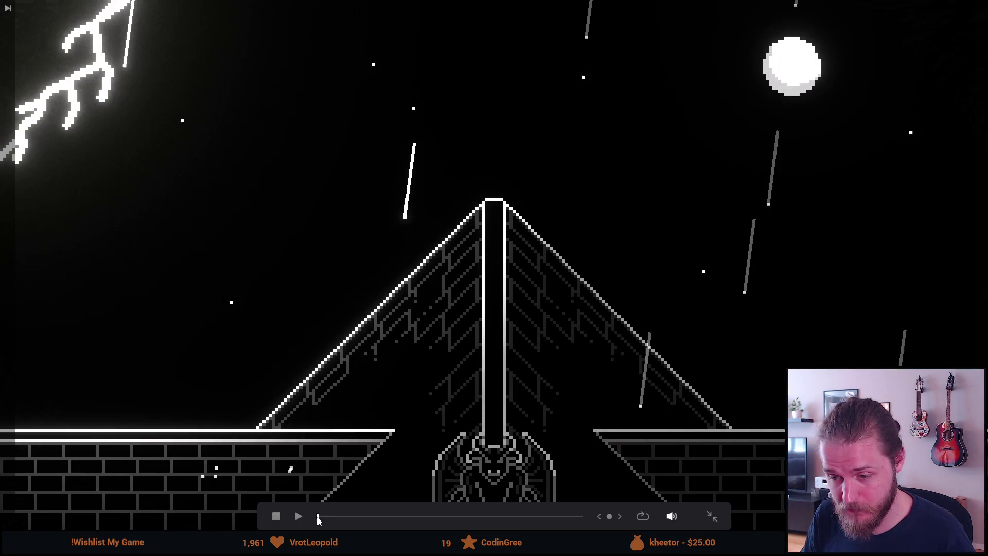
{"action": "left_click", "coordinate": [307, 516]}
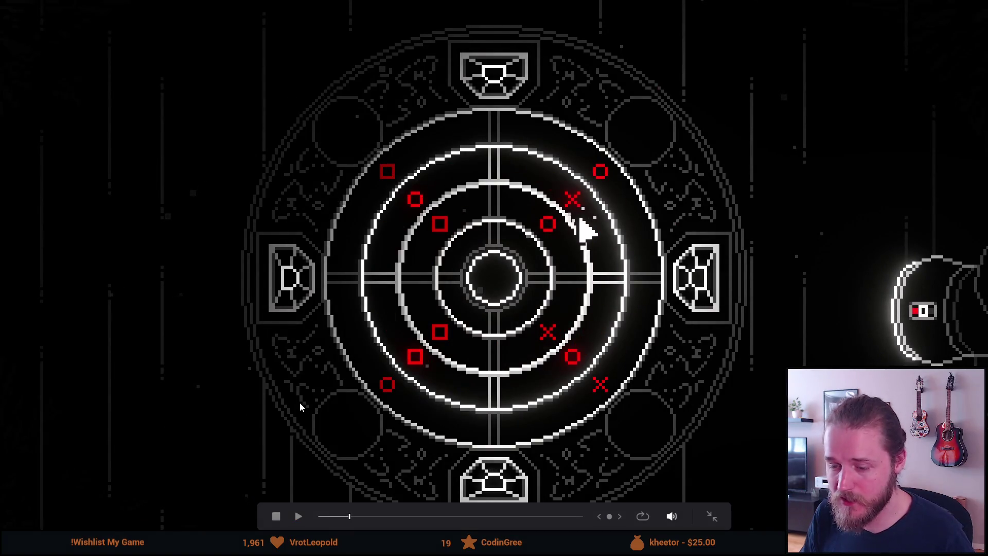
{"action": "key", "text": "Escape"}
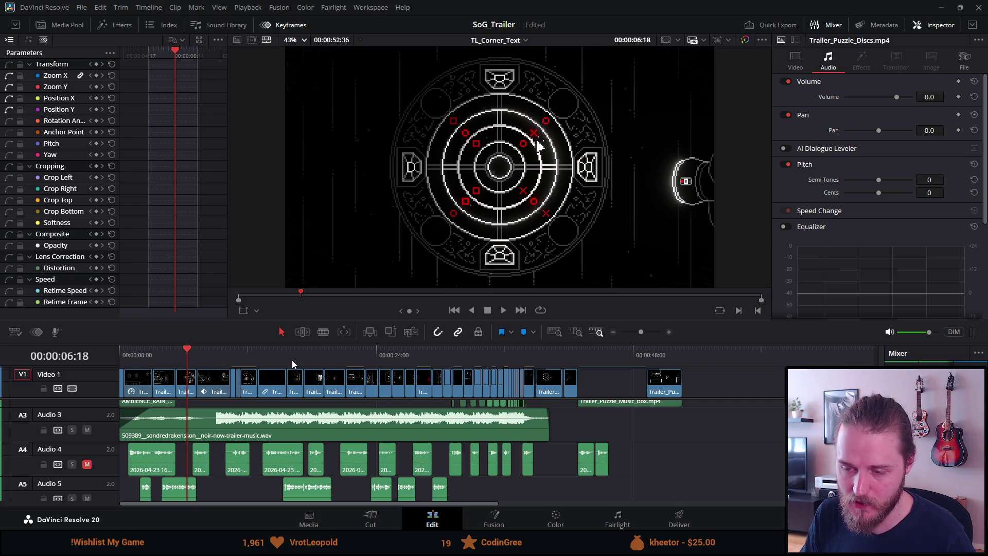
- Unmute Audio 4, mute Audio 5, and save the SoG_Trailer project
{"action": "left_click", "coordinate": [87, 465]}
{"action": "left_click", "coordinate": [87, 499]}
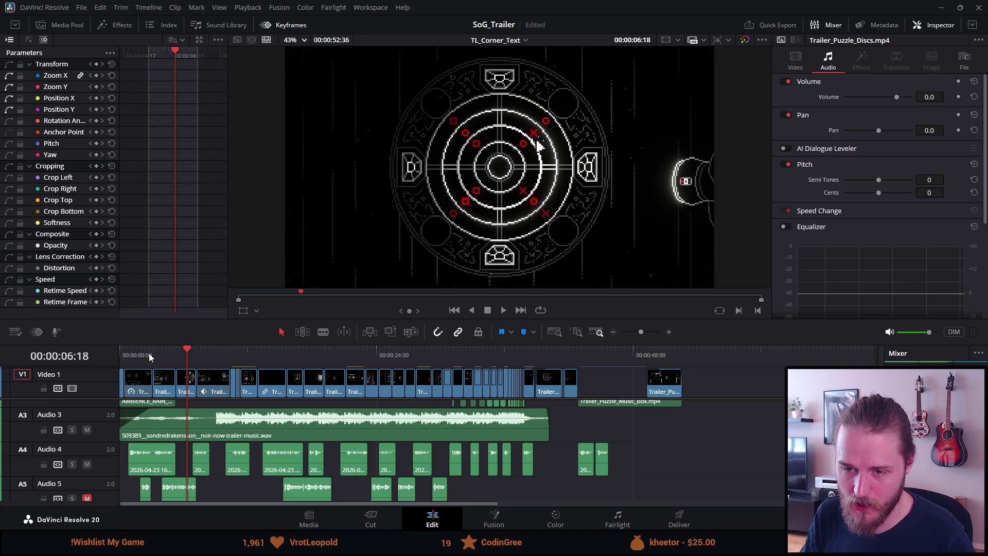
{"action": "key", "text": "ctrl+s"}
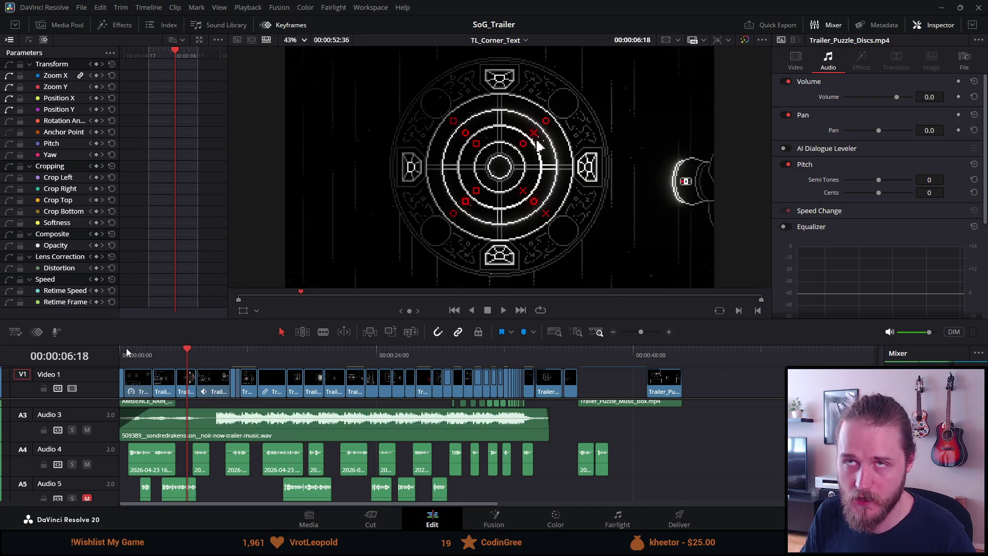